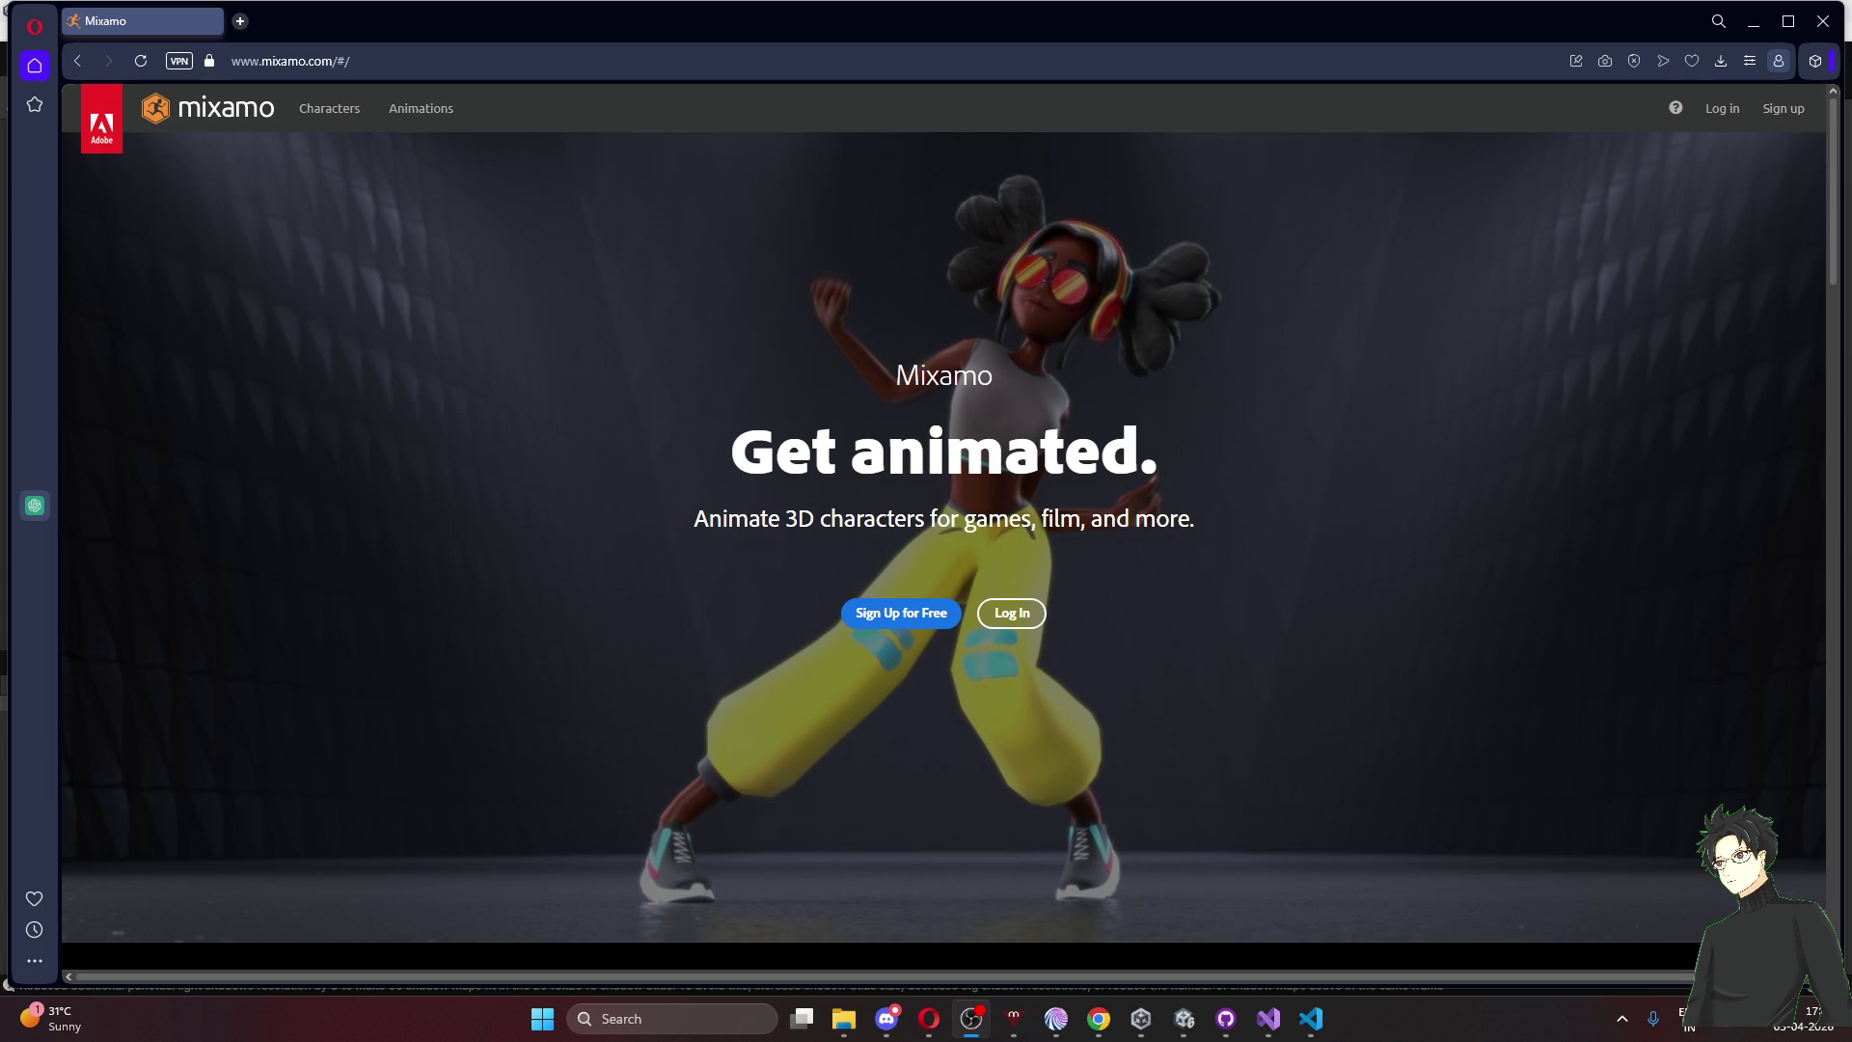
Log in to the Mixamo account to reach the Animations library beside the X Bot viewer
key("super+d")
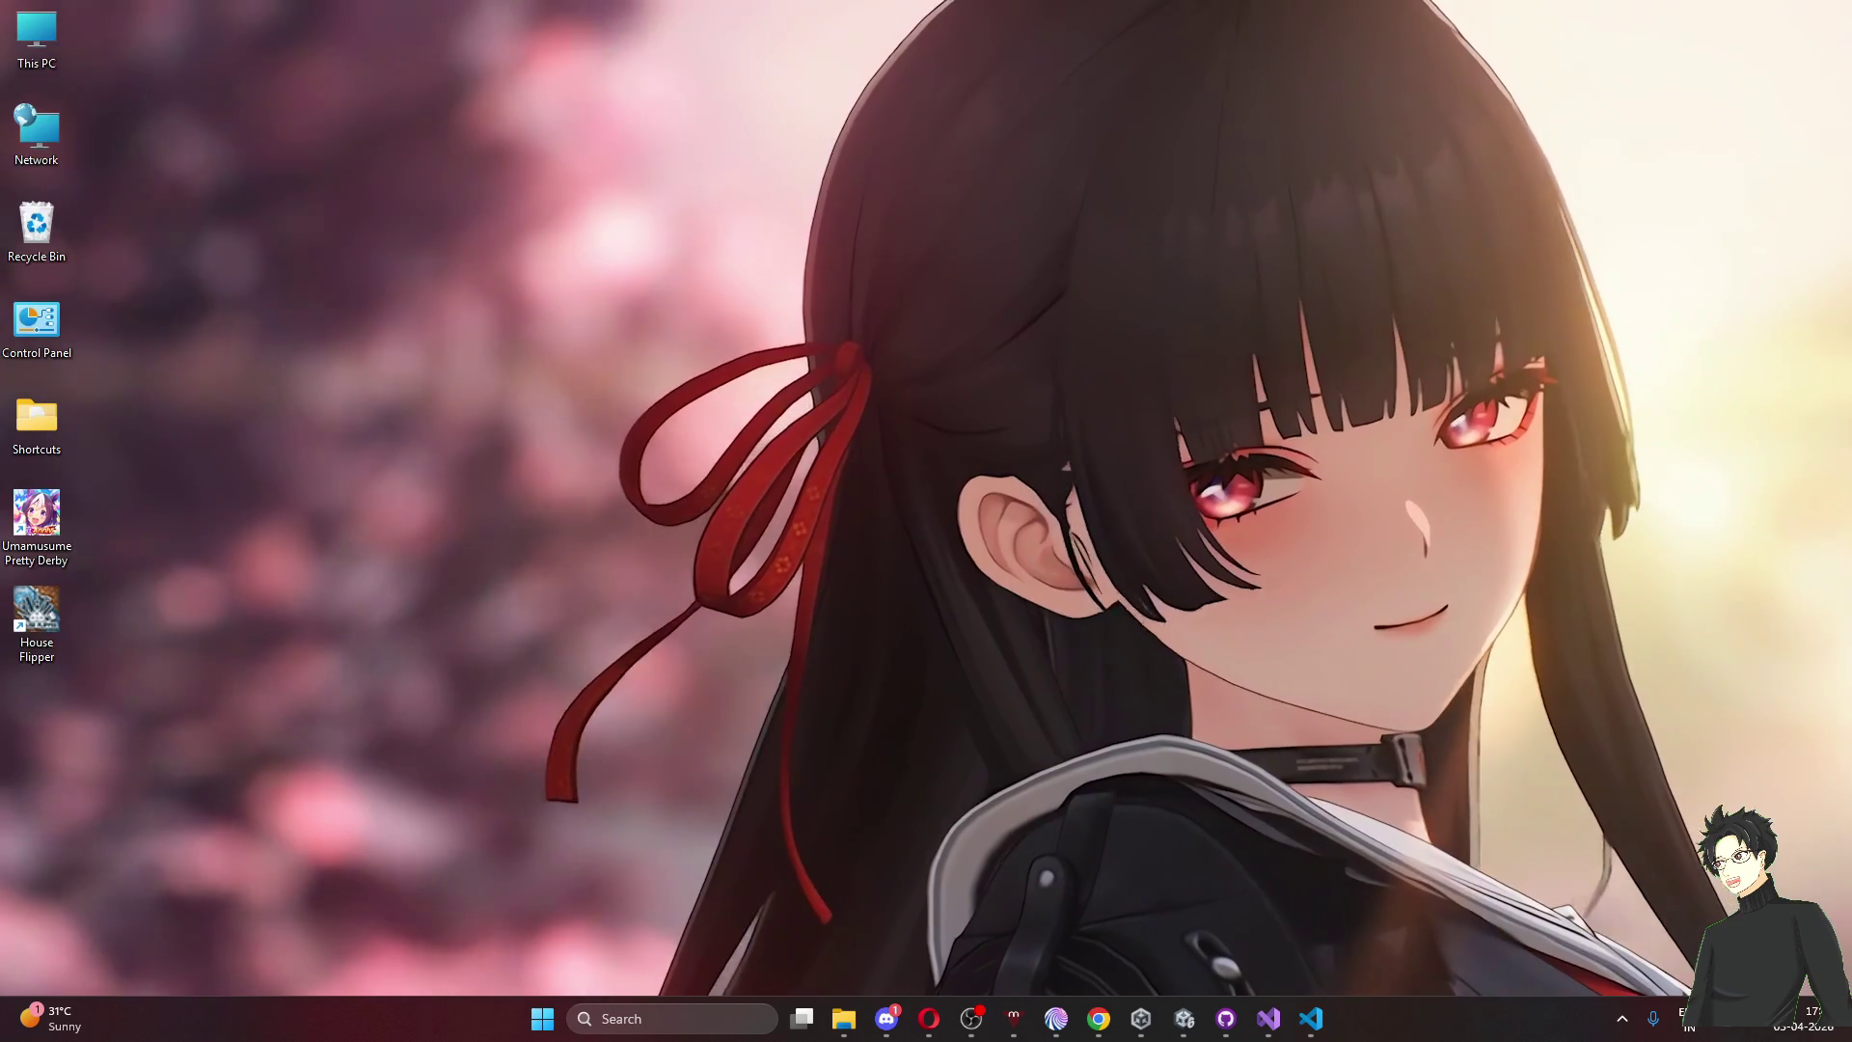
key("super+d")
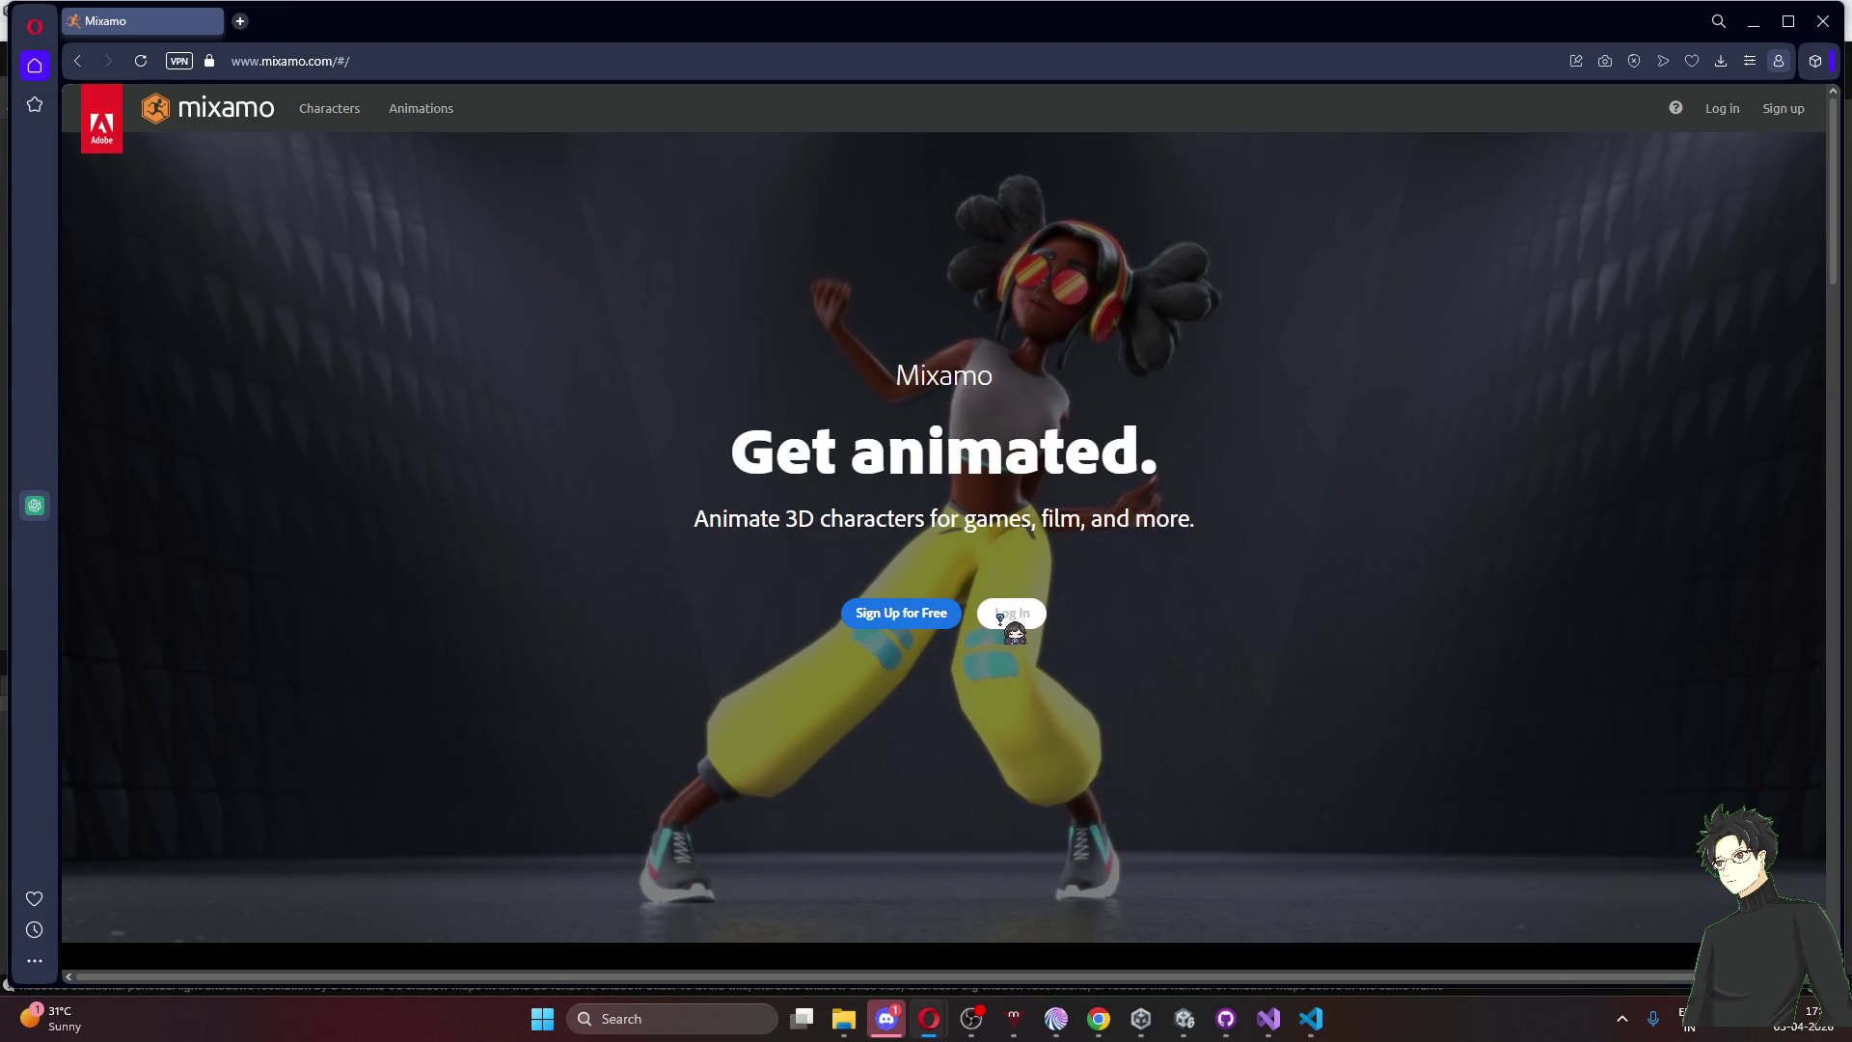
left_click(999, 617)
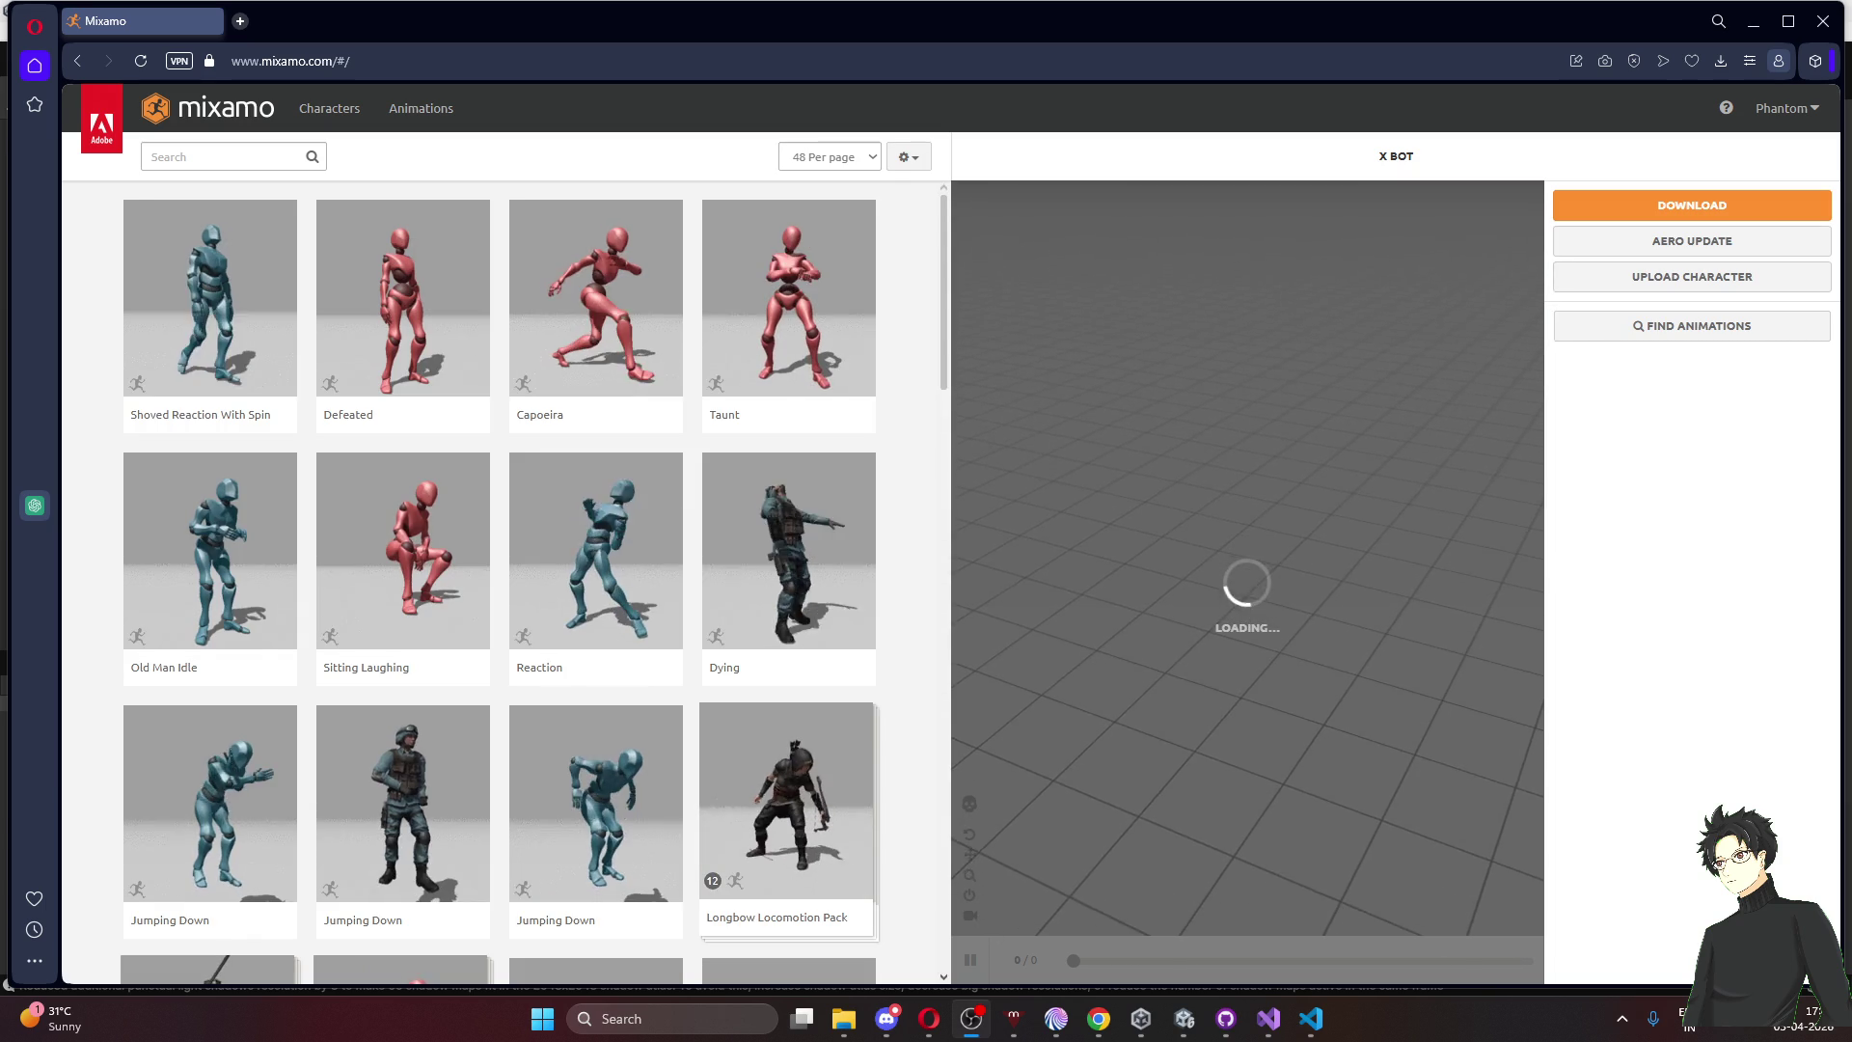
left_click(213, 157)
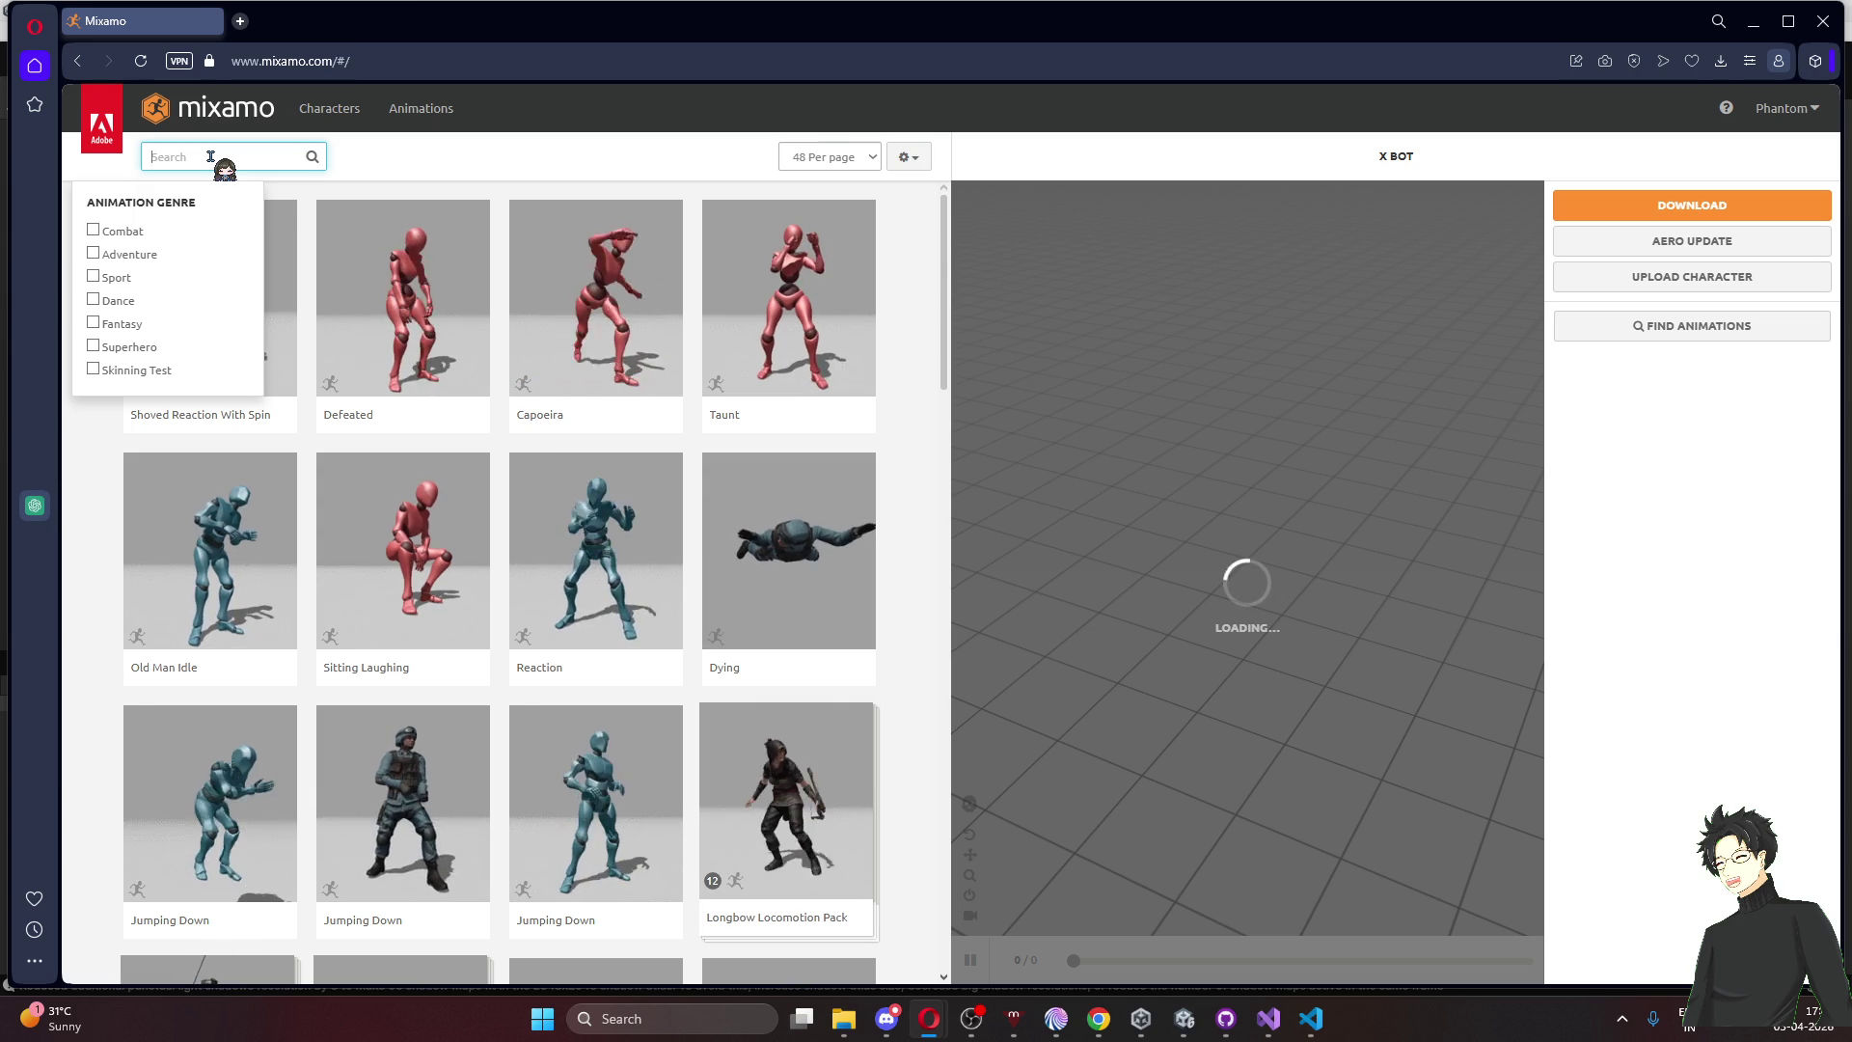
Search 'waking up', apply the Waking animation to X Bot, and review its Overdrive, Arm-Space and Trim settings
type("waking up")
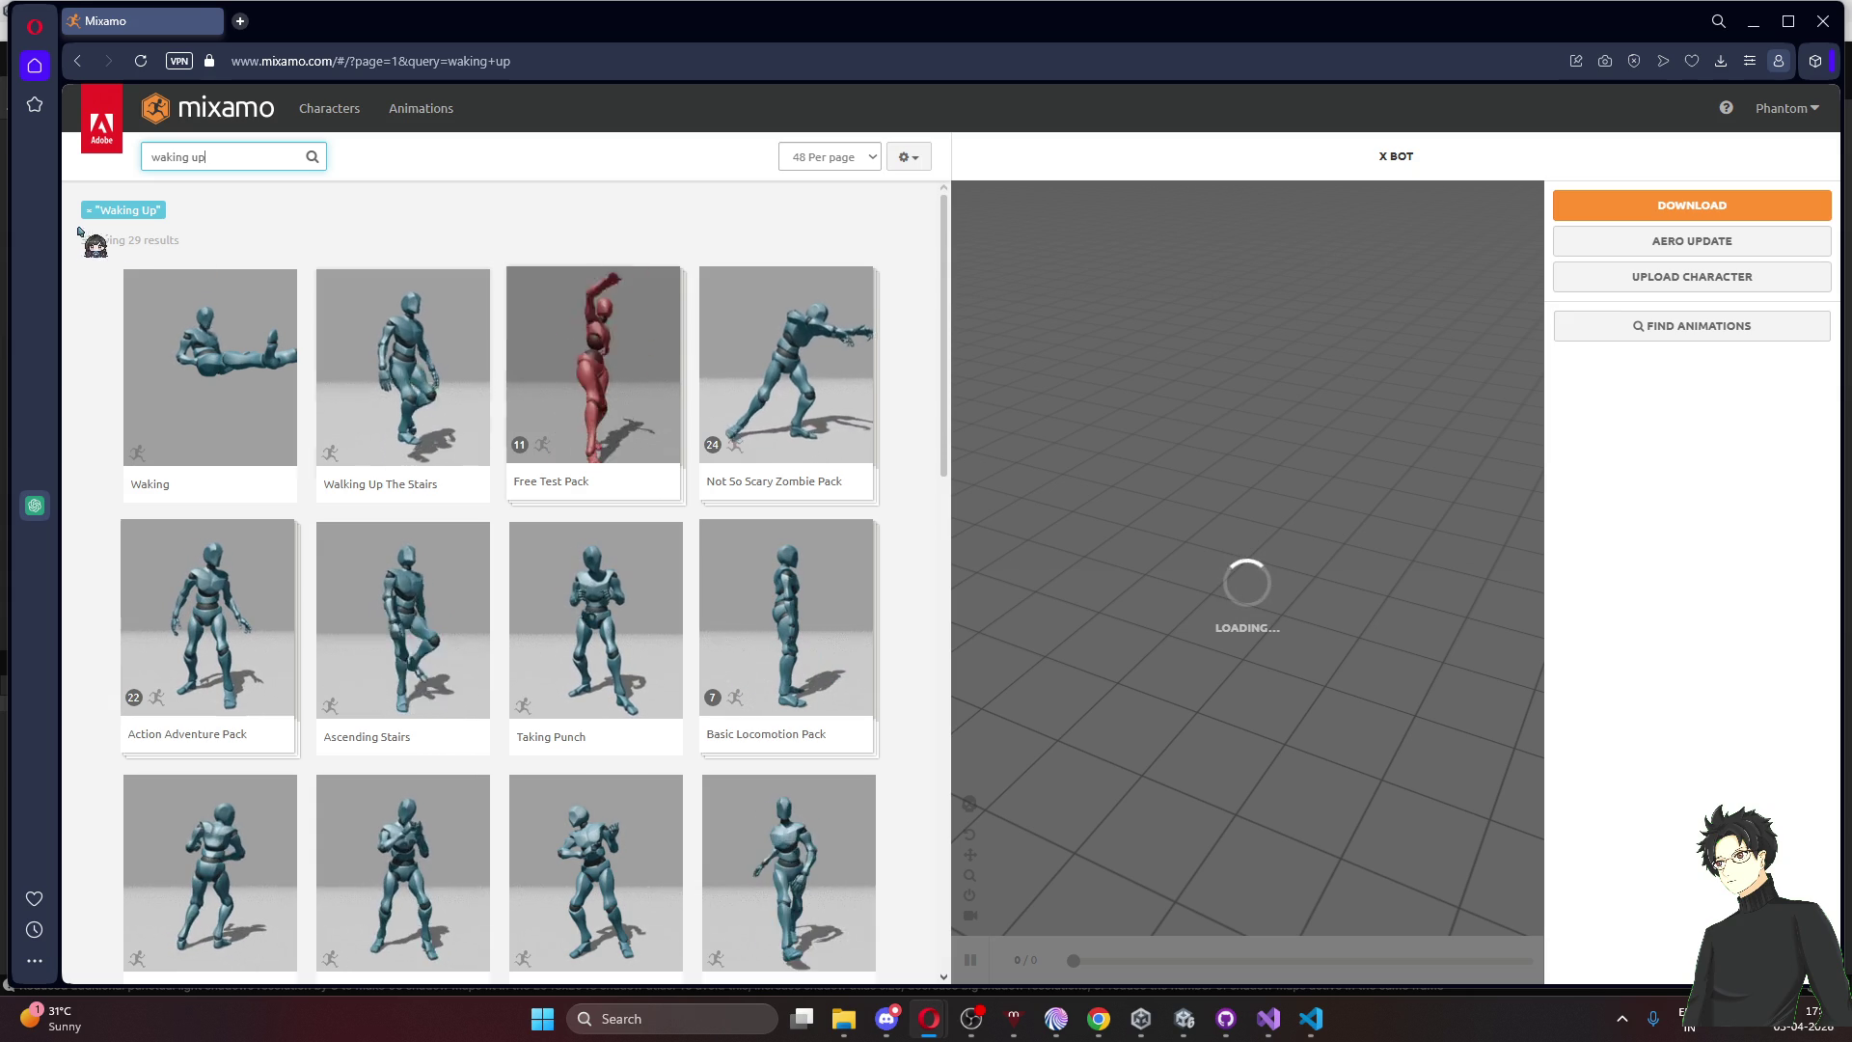
left_click(202, 367)
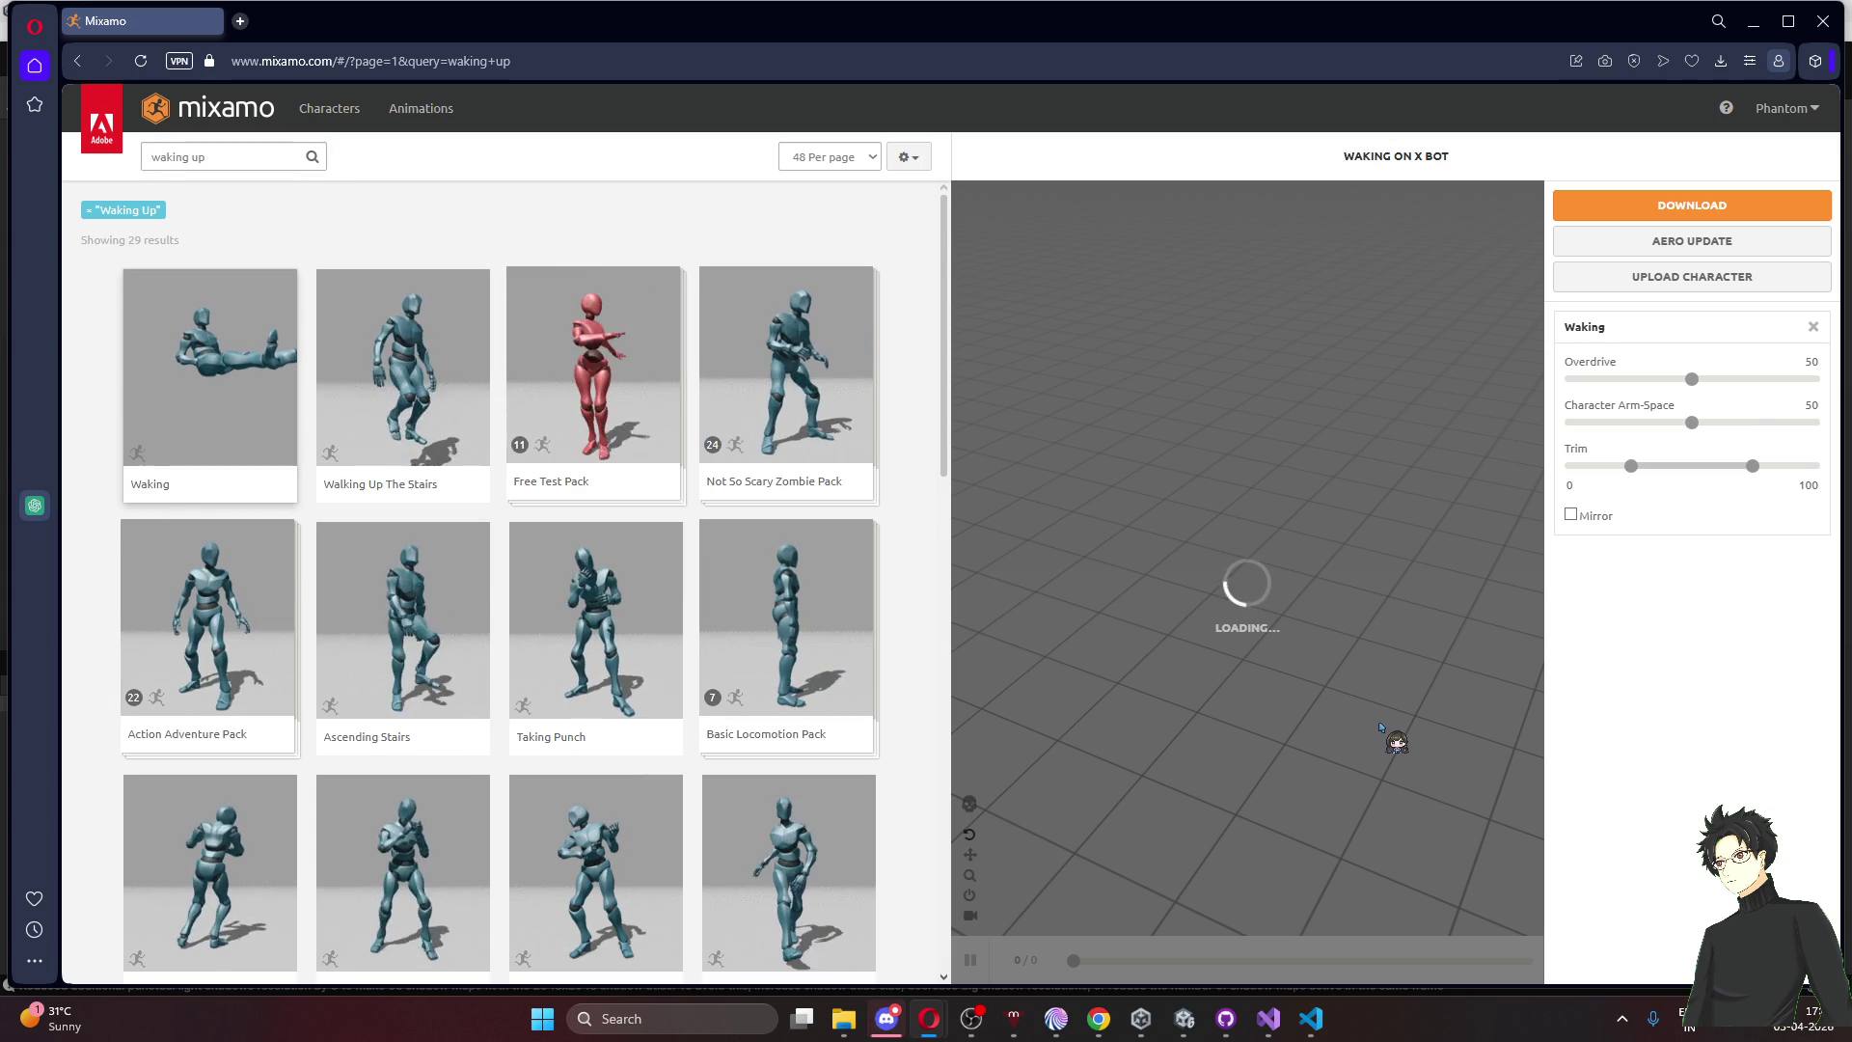
scroll(783, 772, "down", 3)
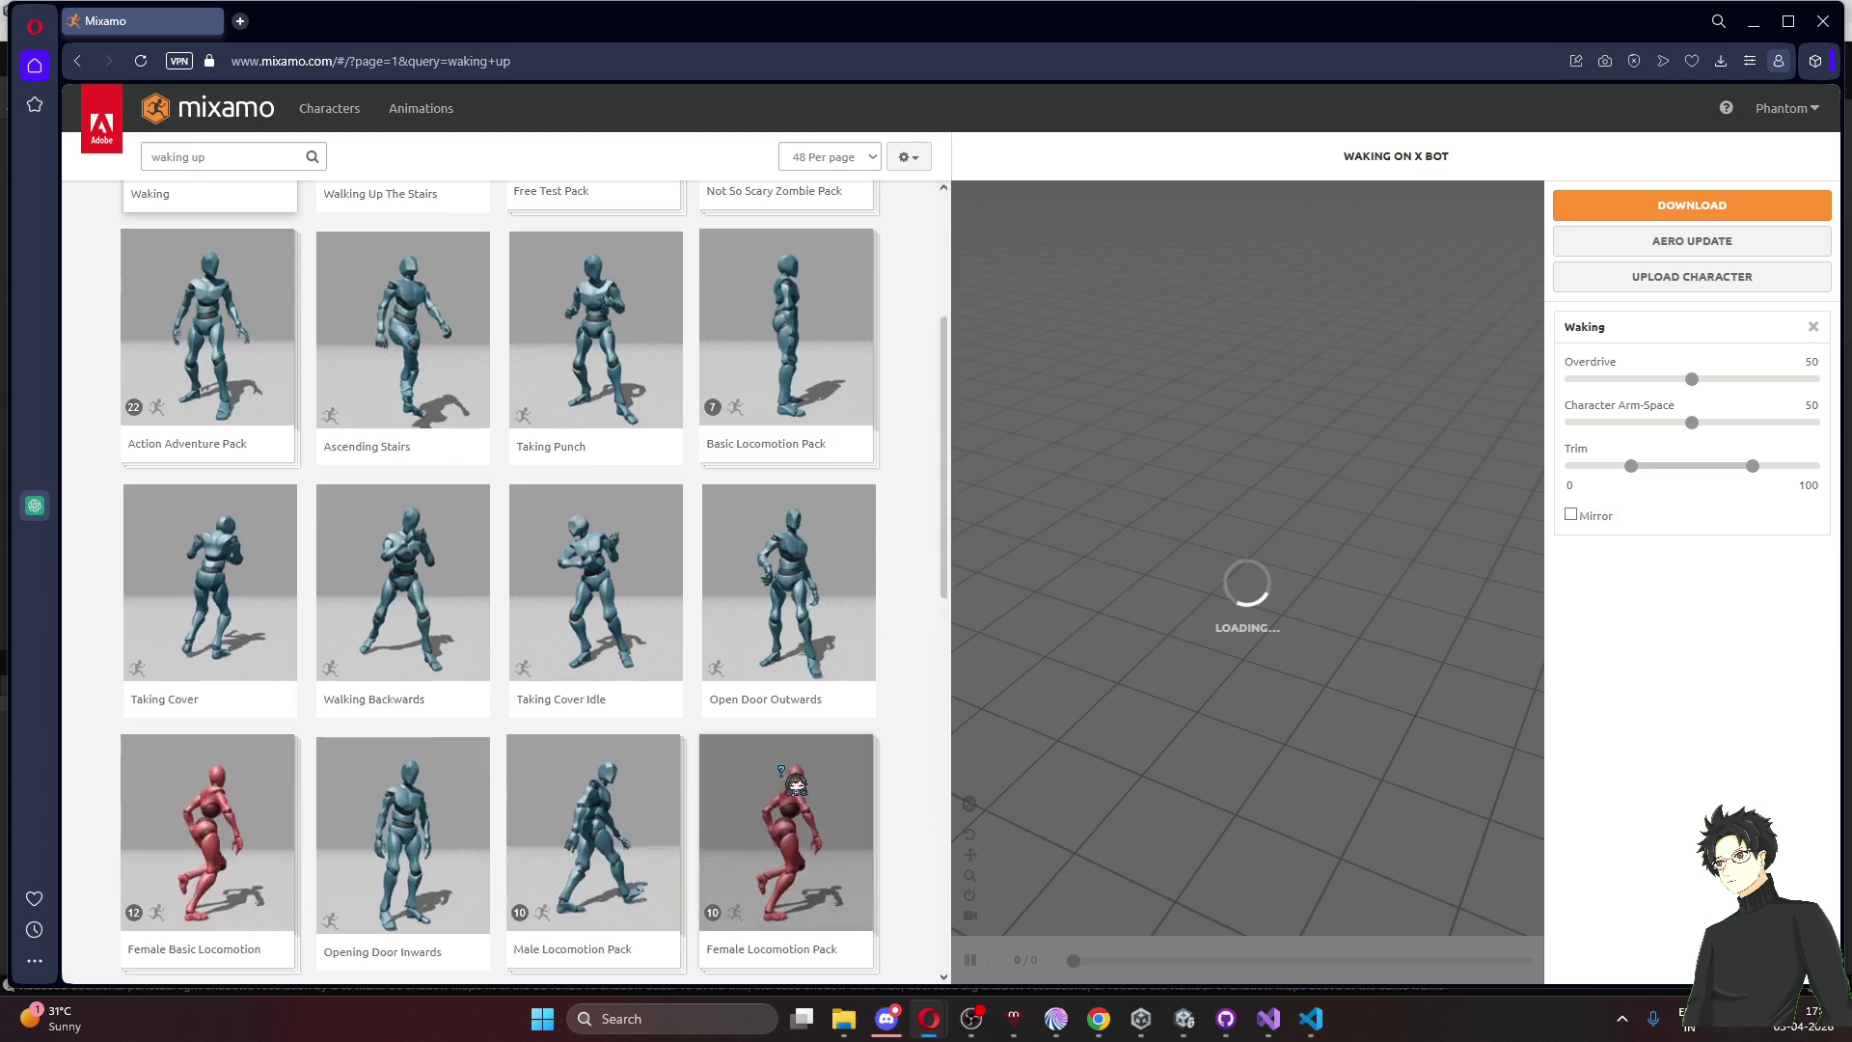
scroll(783, 771, "down", 5)
scroll(783, 771, "up", 1)
scroll(796, 783, "down", 6)
scroll(579, 579, "up", 13)
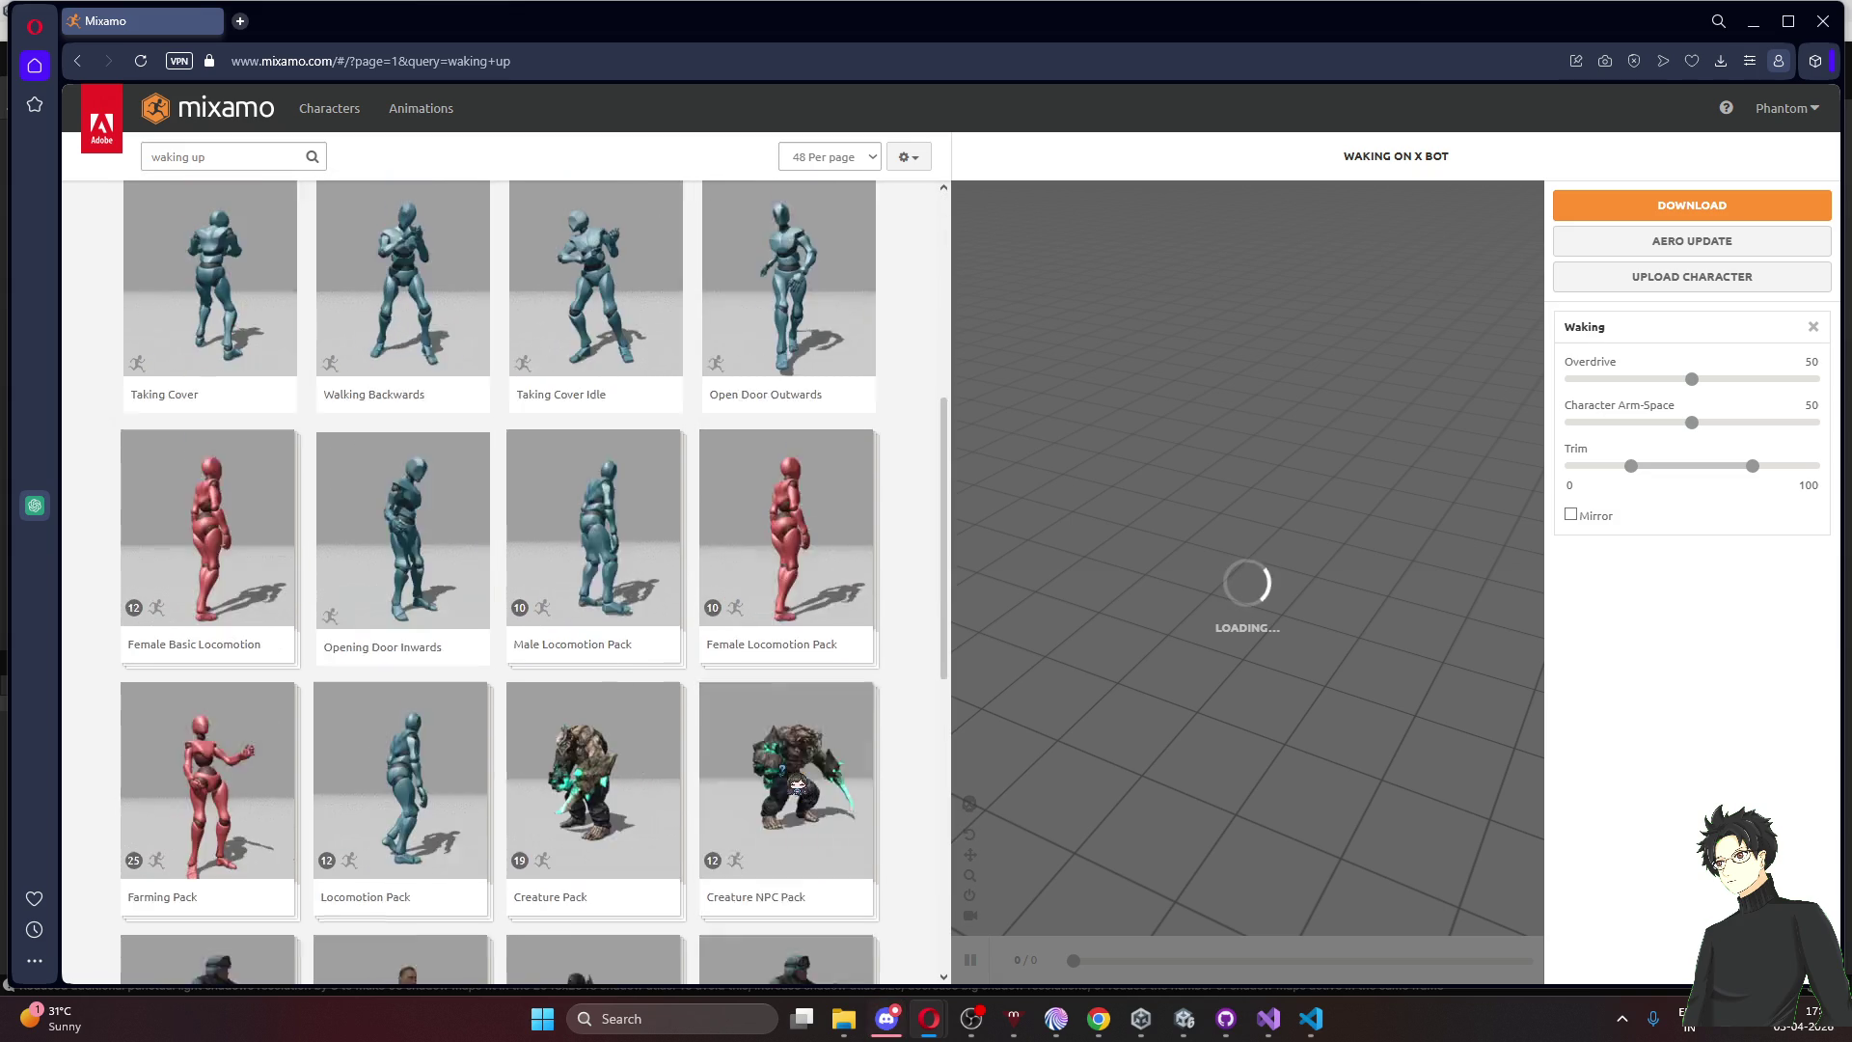
left_click(224, 155)
type("e")
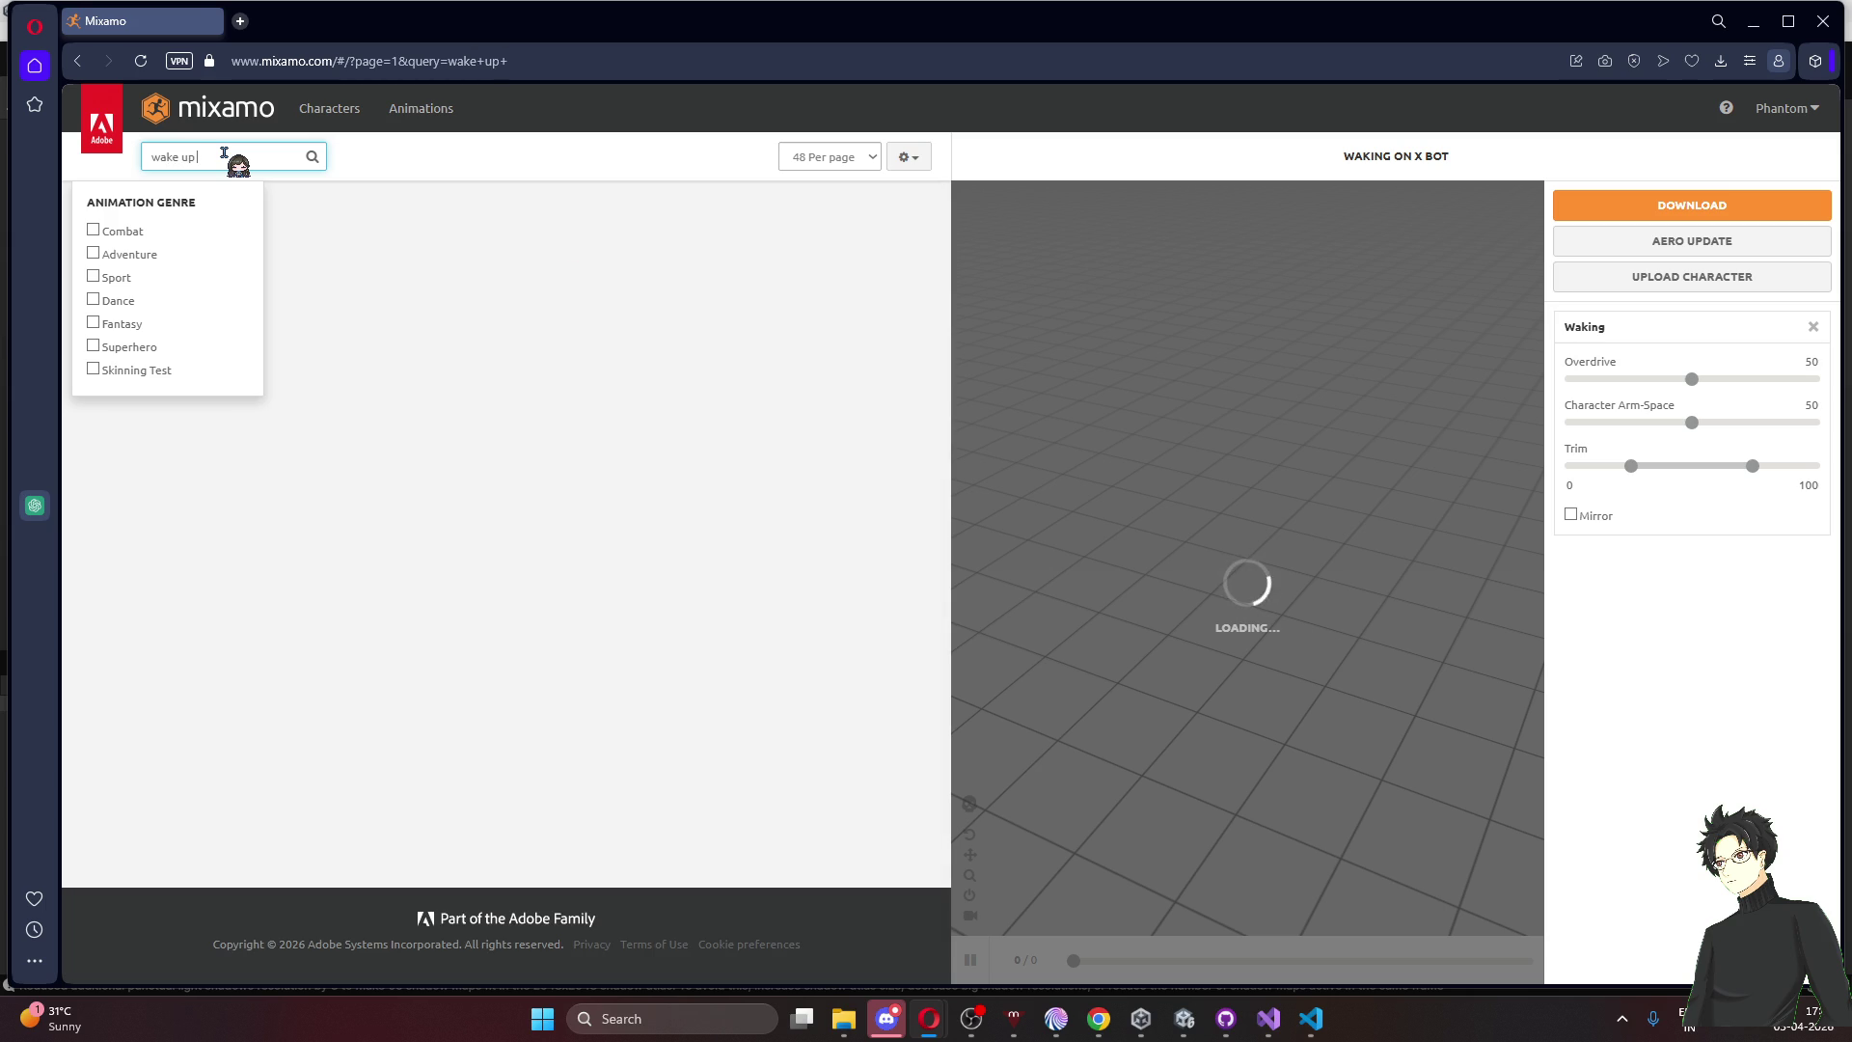
Close the genre filter list and replace the search text with 'Getting up'
left_click(533, 183)
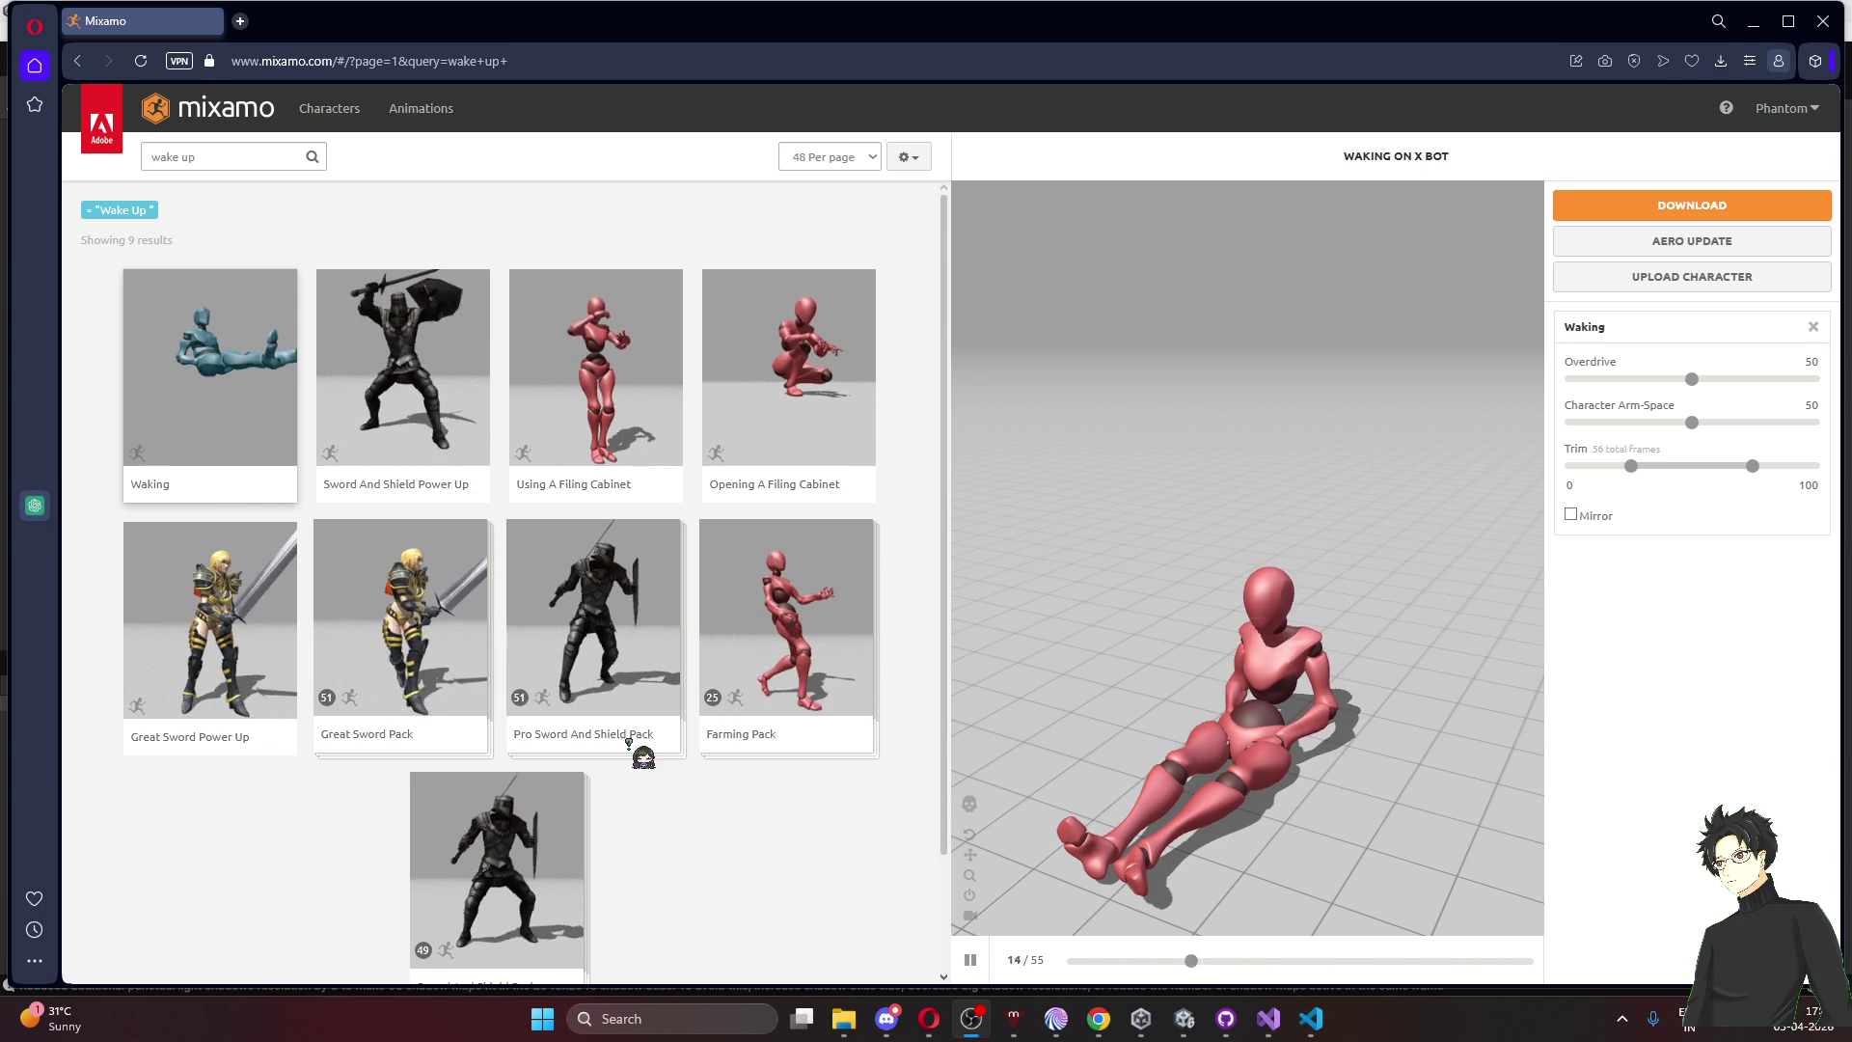
scroll(644, 748, "down", 2)
scroll(648, 750, "up", 2)
left_click(222, 159)
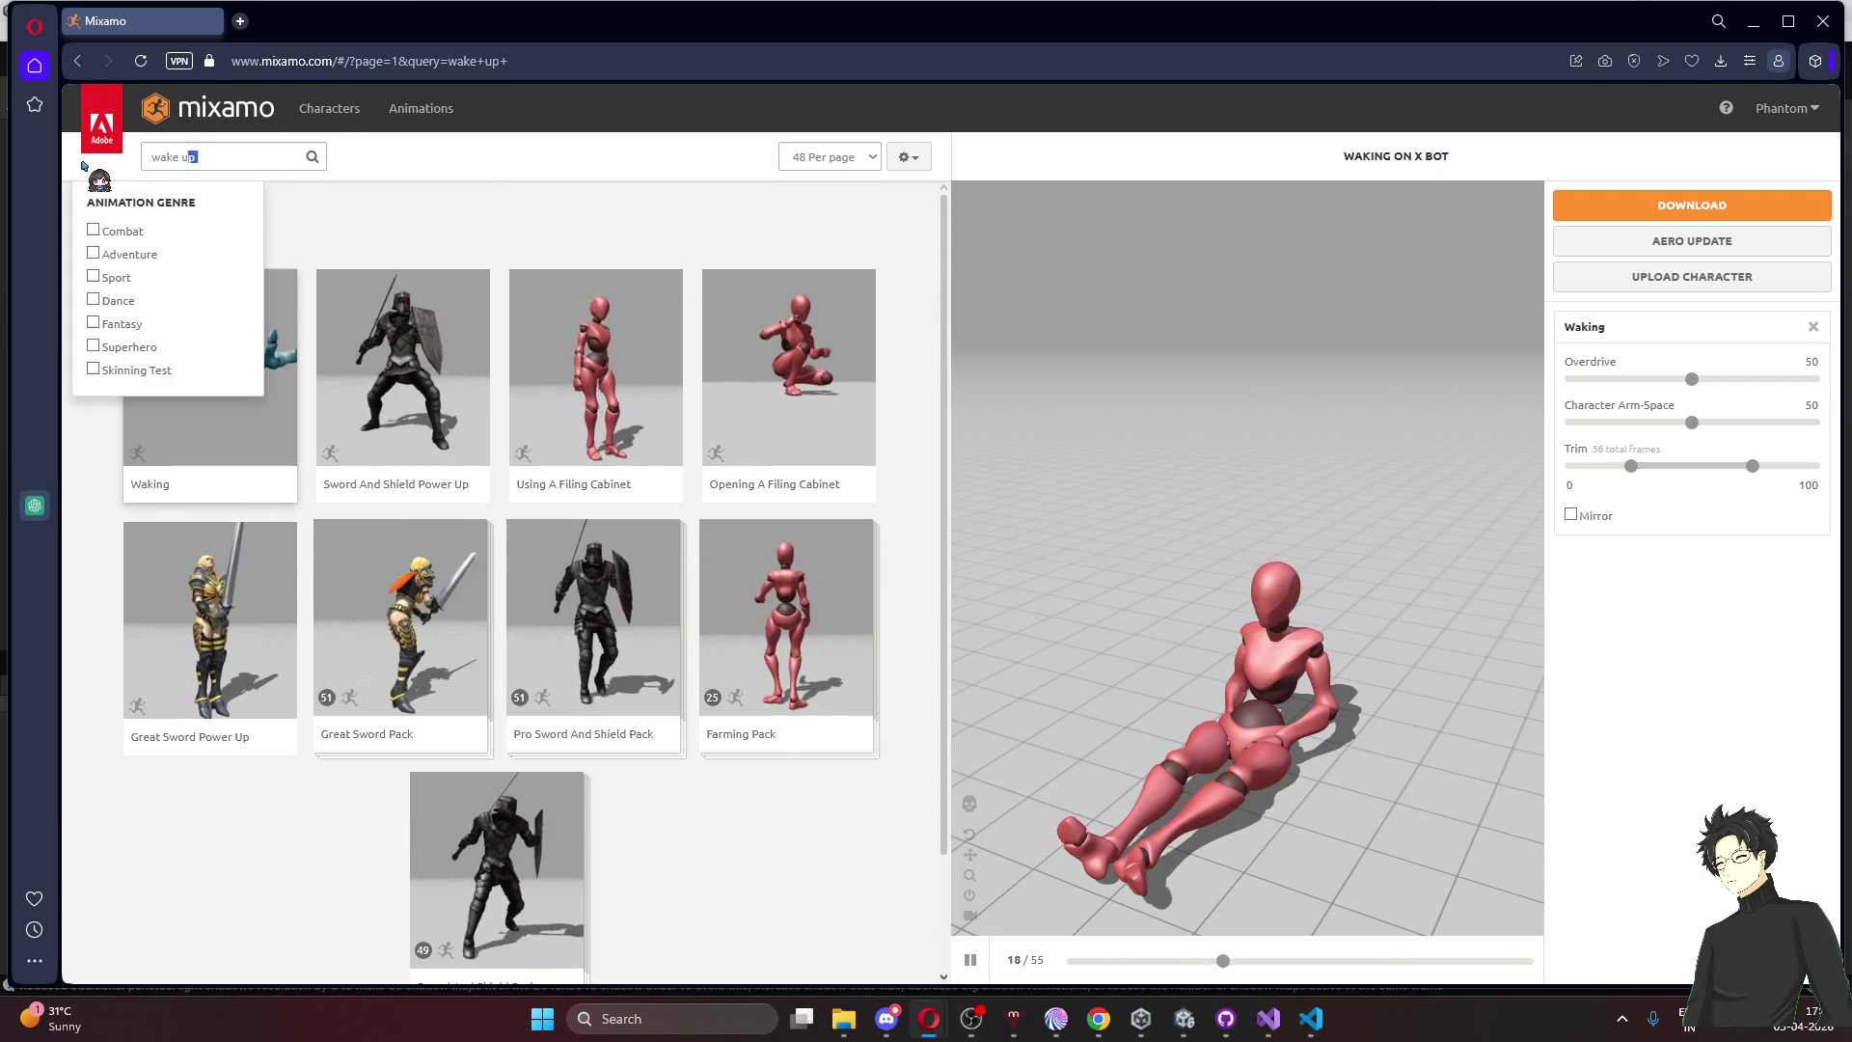
type("Getting up")
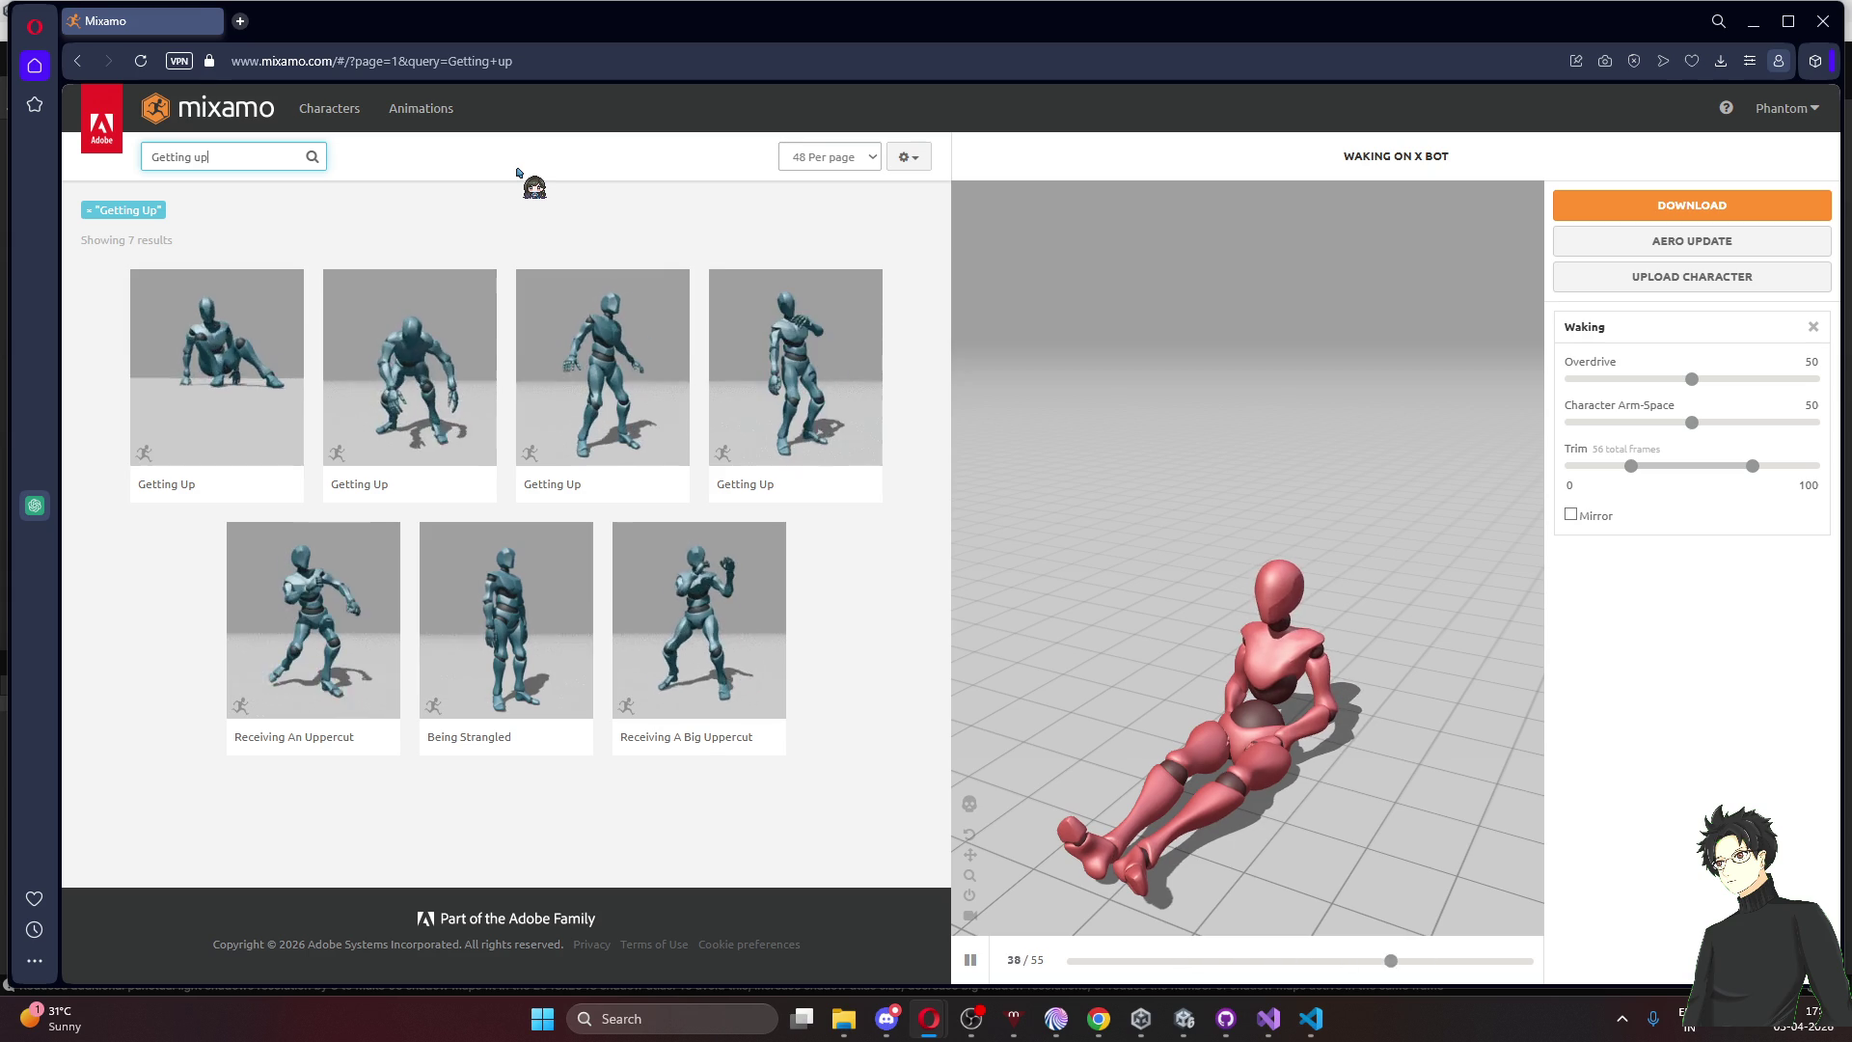
Change the query to 'Getting up from bed', then to just 'bed'
left_click(234, 160)
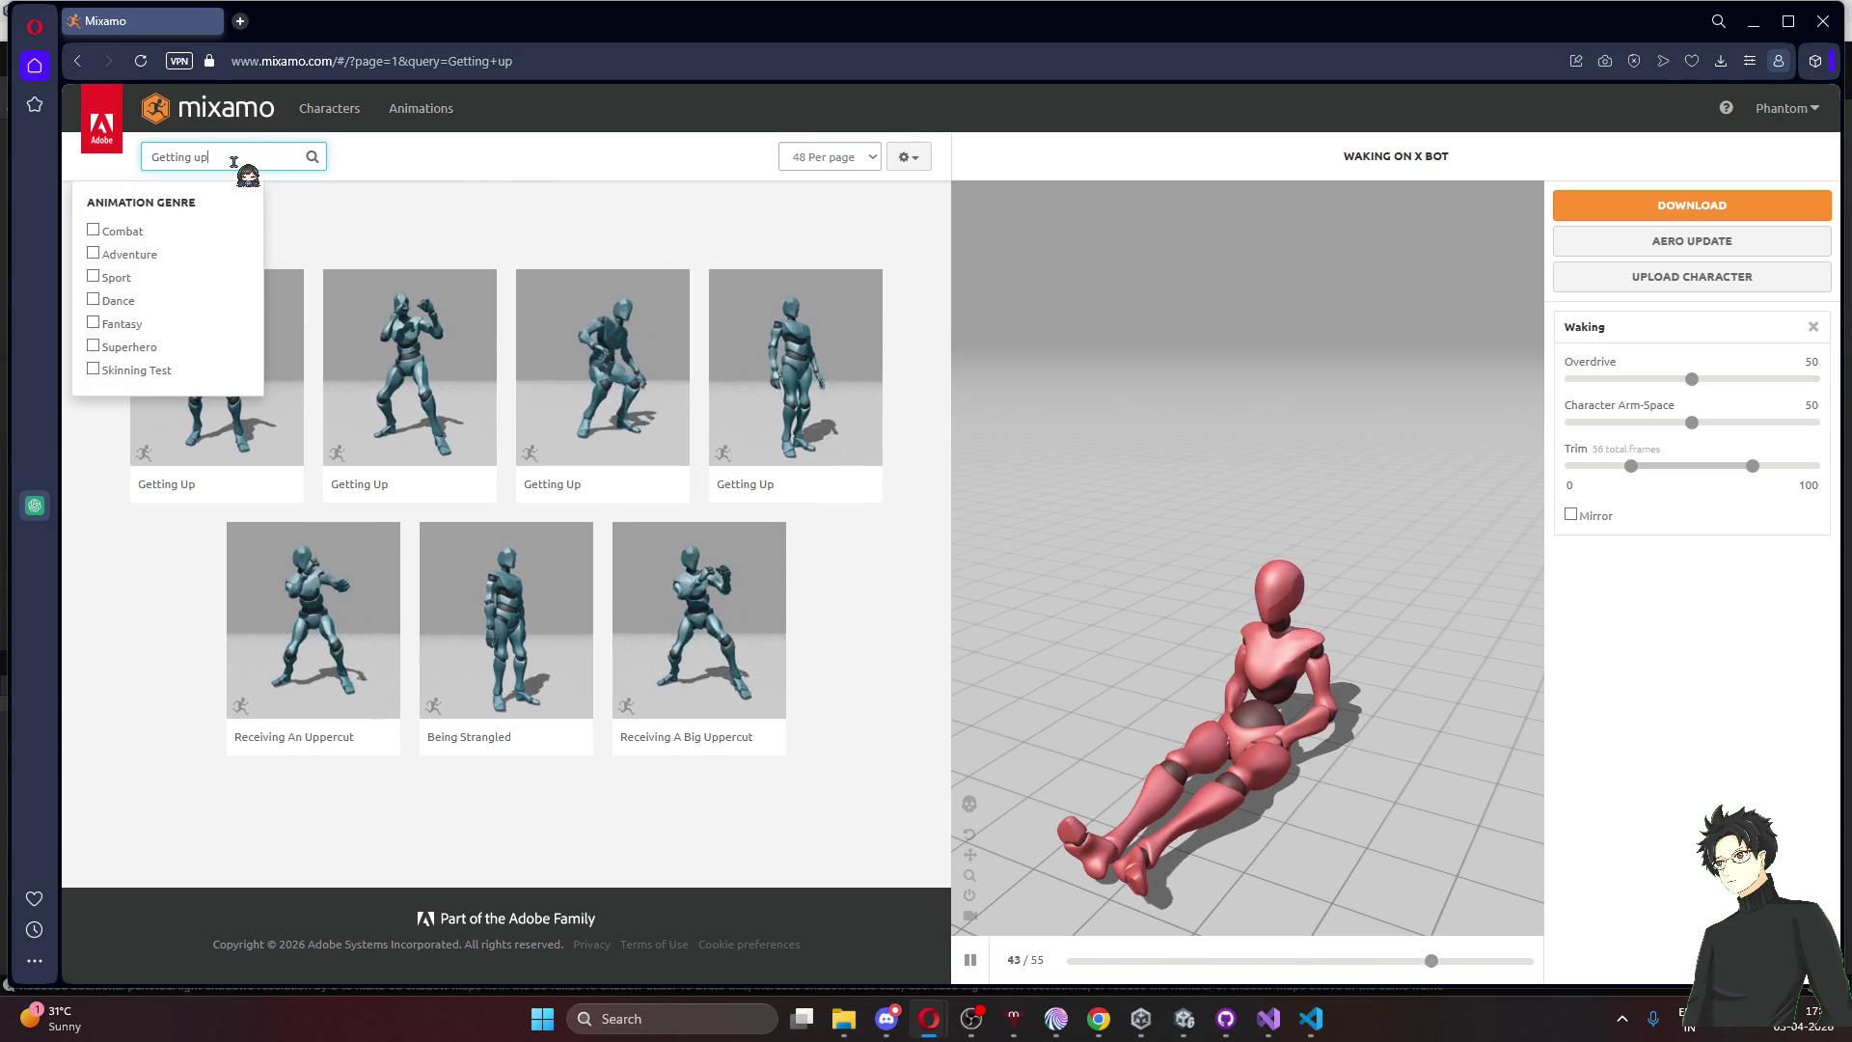
key("BackSpace")
key("BackSpace")
type("u")
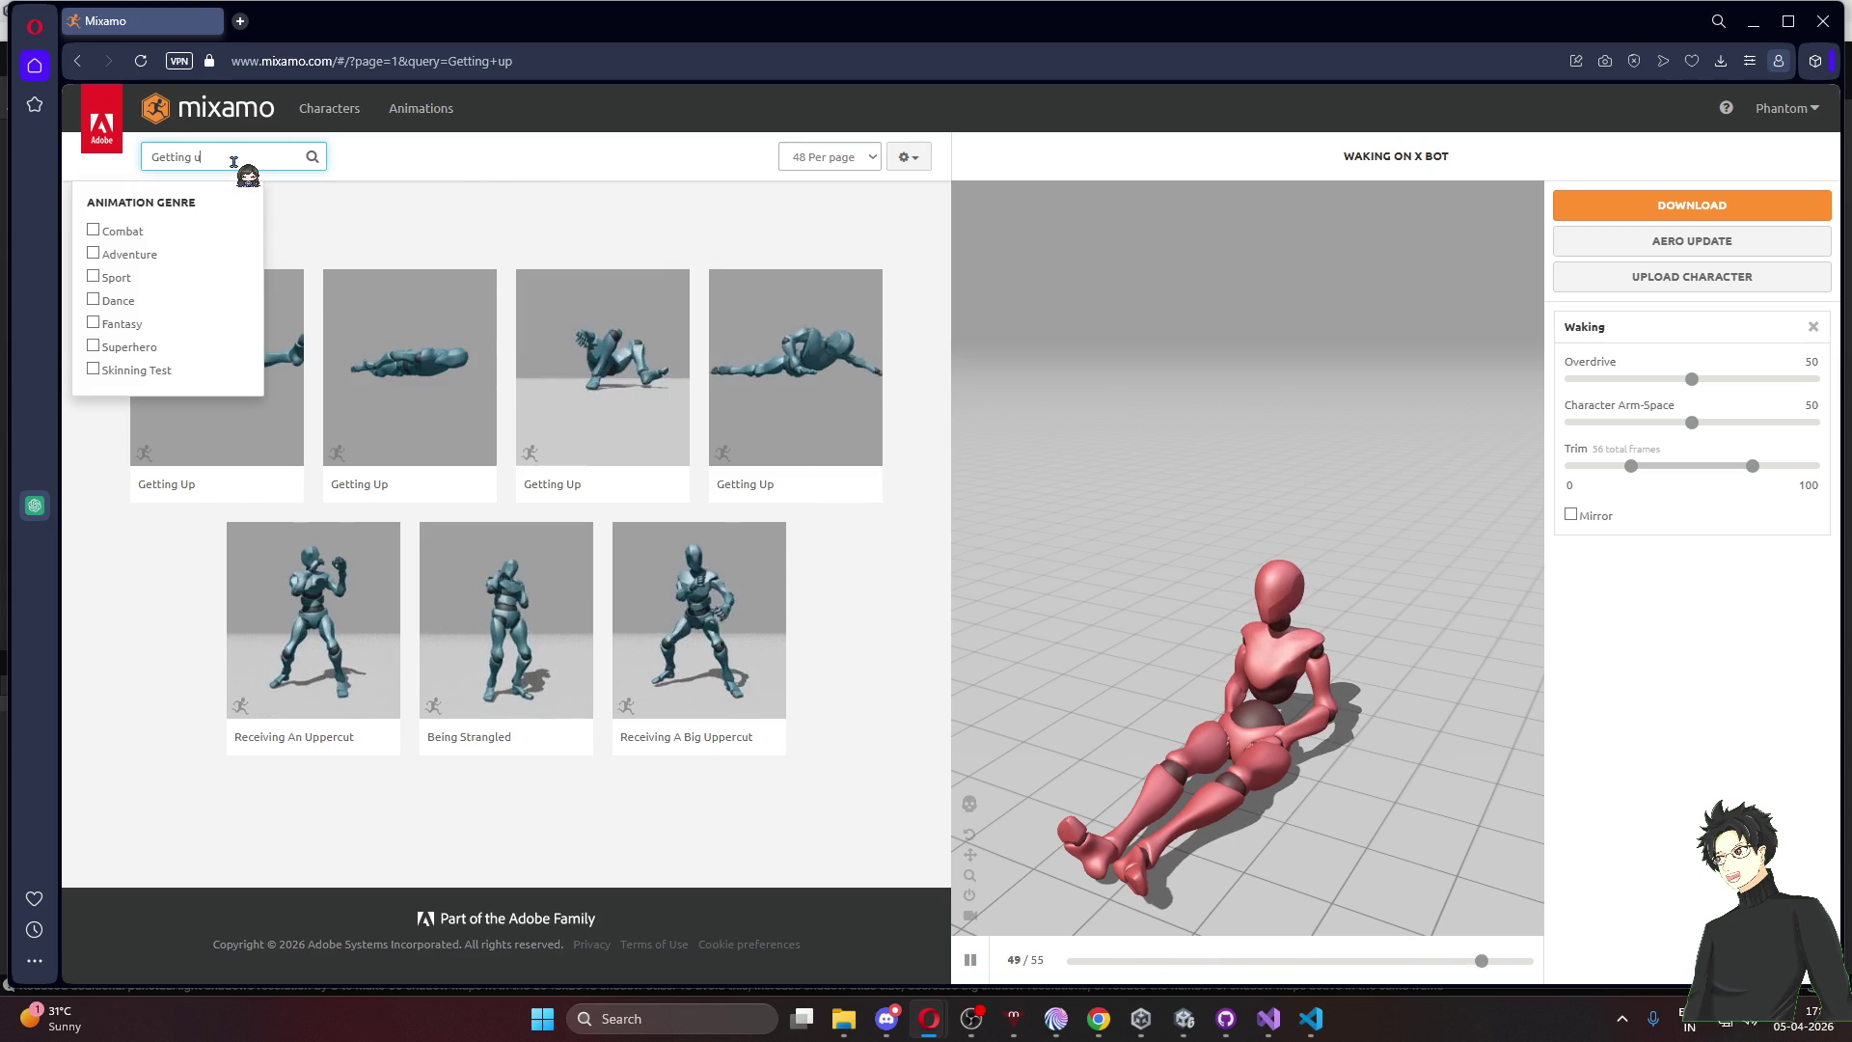
type("p from bed")
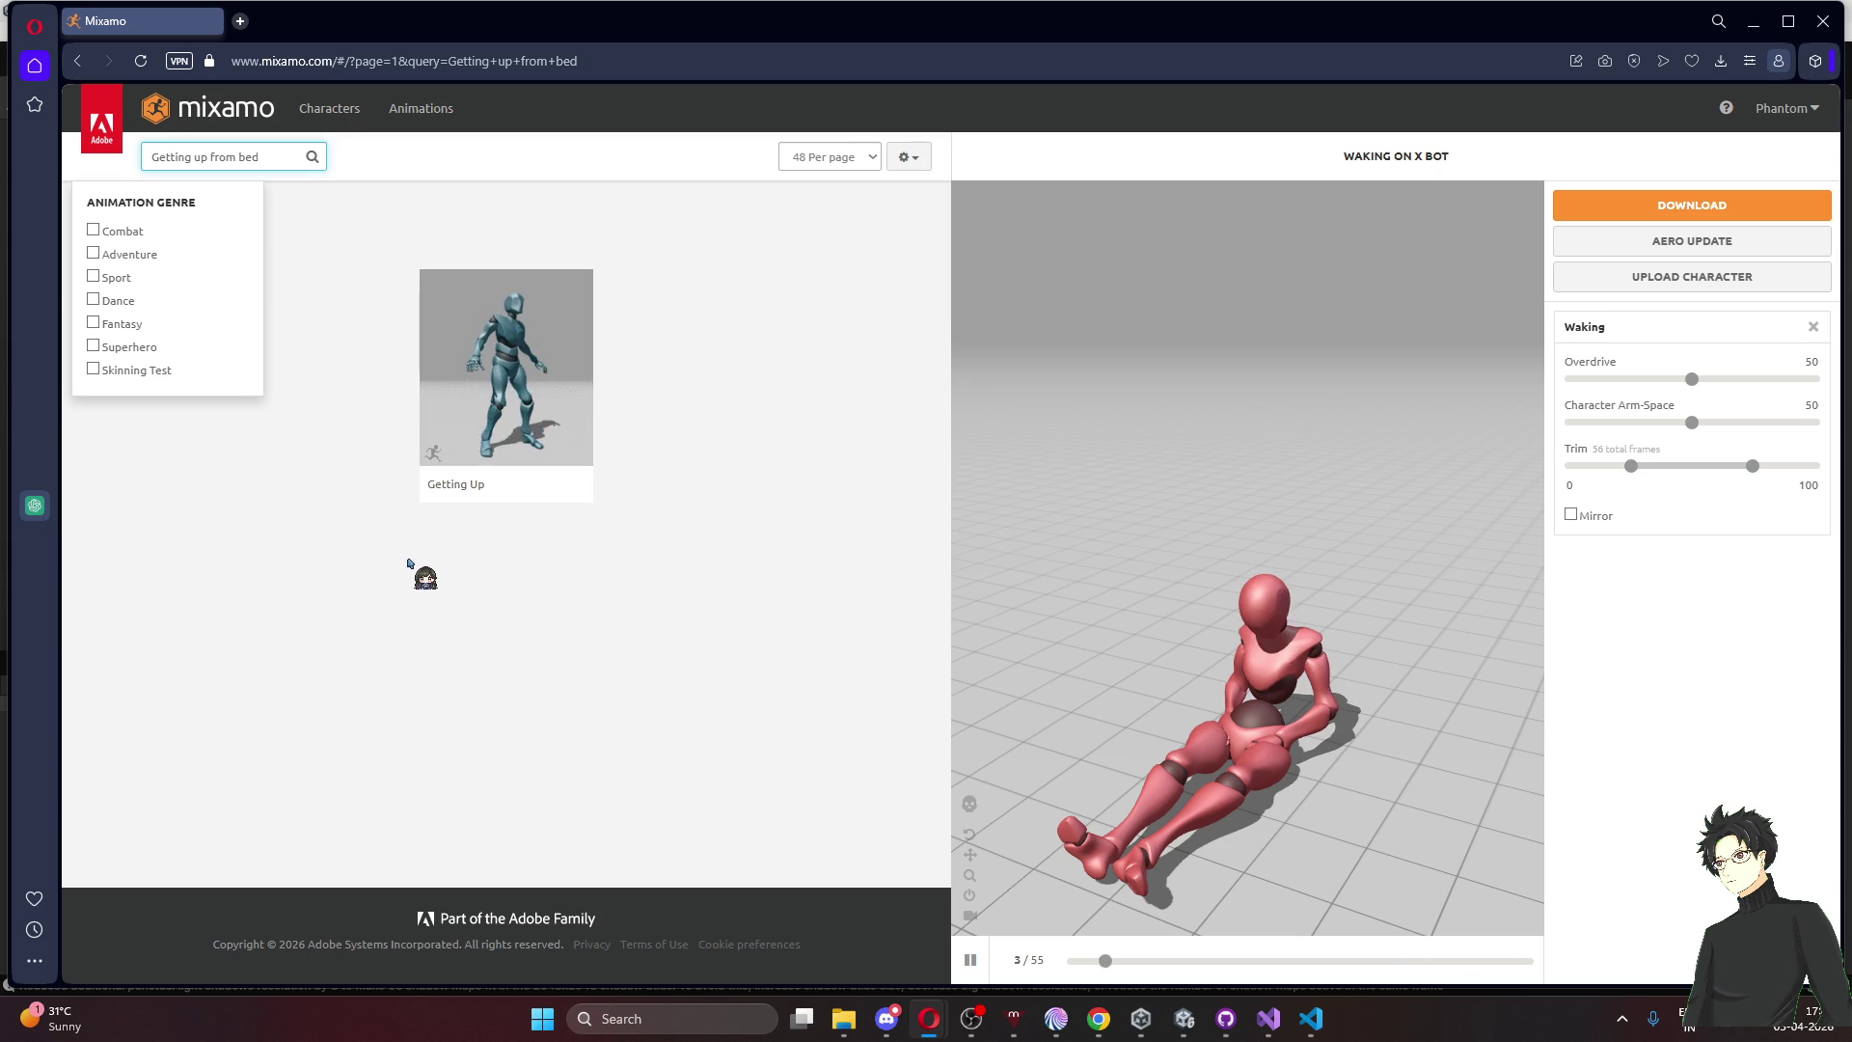
left_click_drag(263, 164, 103, 183)
type("bed")
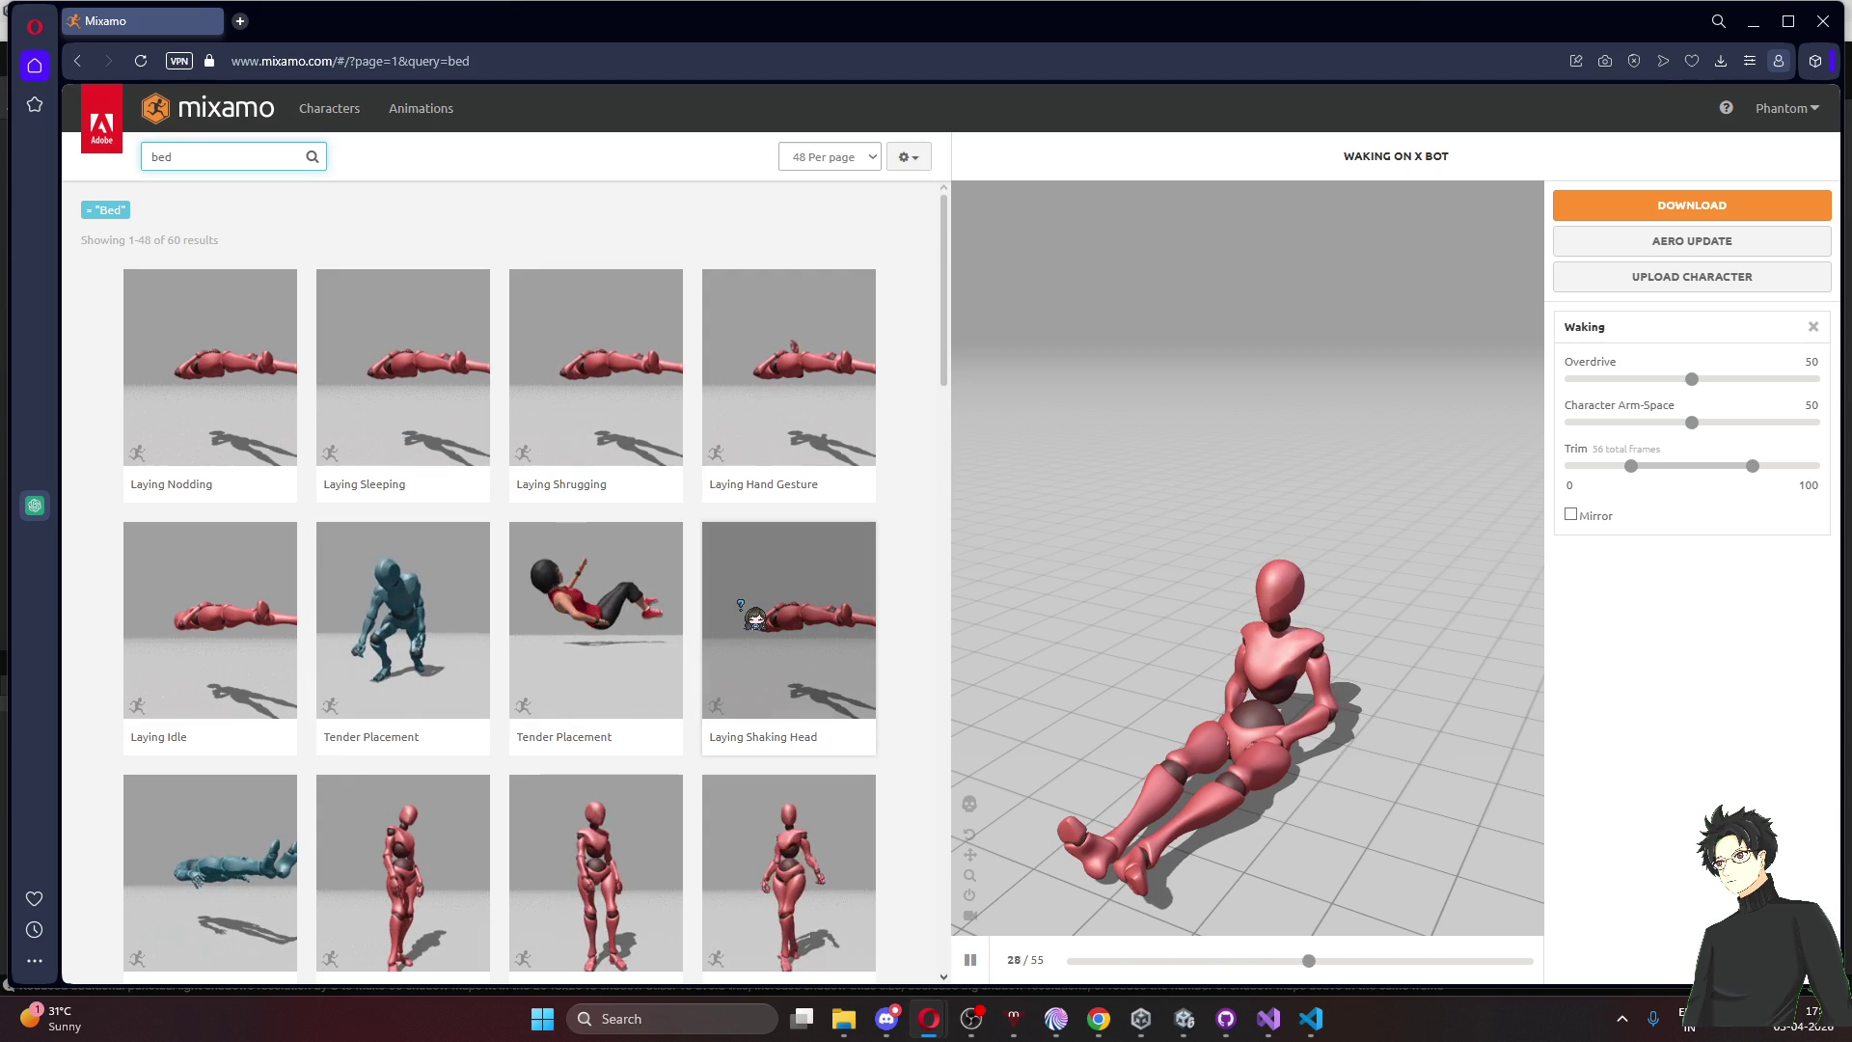
Browse the 60 'bed' results, including Laying Shrugging, Laying Idle and Laying Shaking Head
scroll(808, 667, "down", 2)
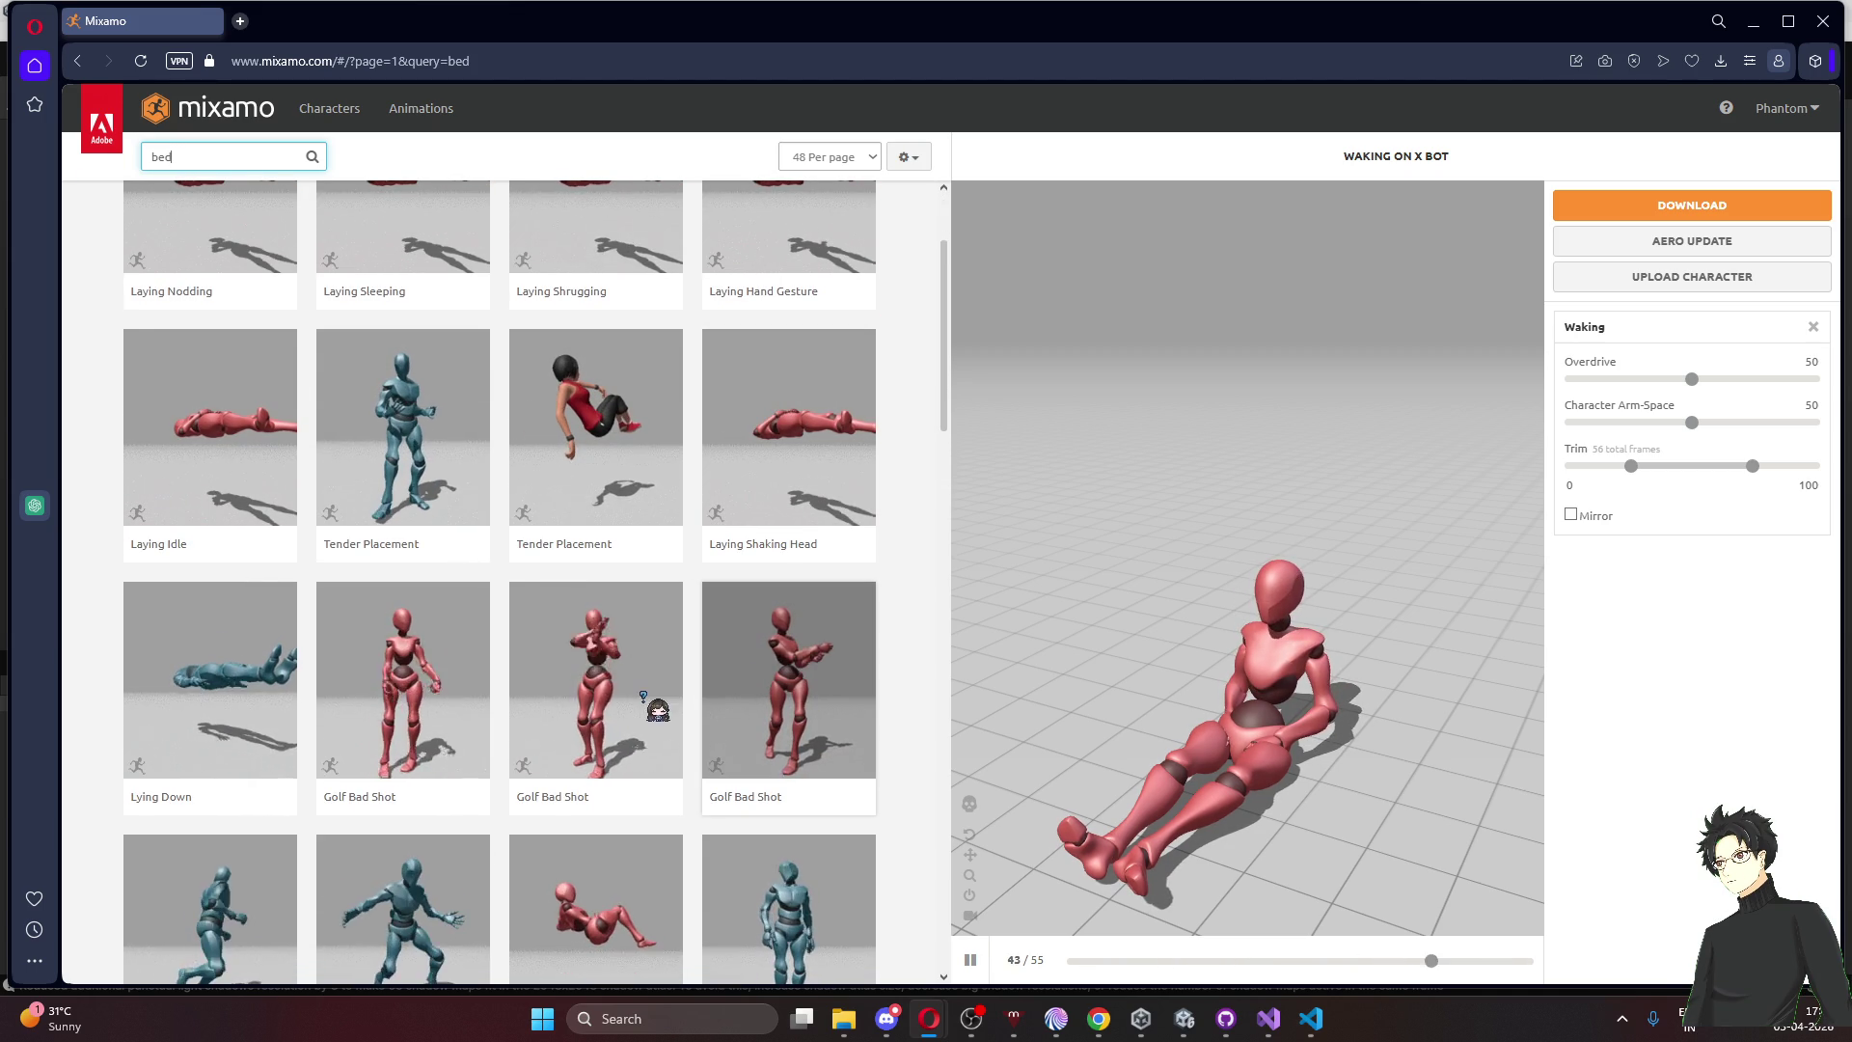
scroll(658, 711, "down", 3)
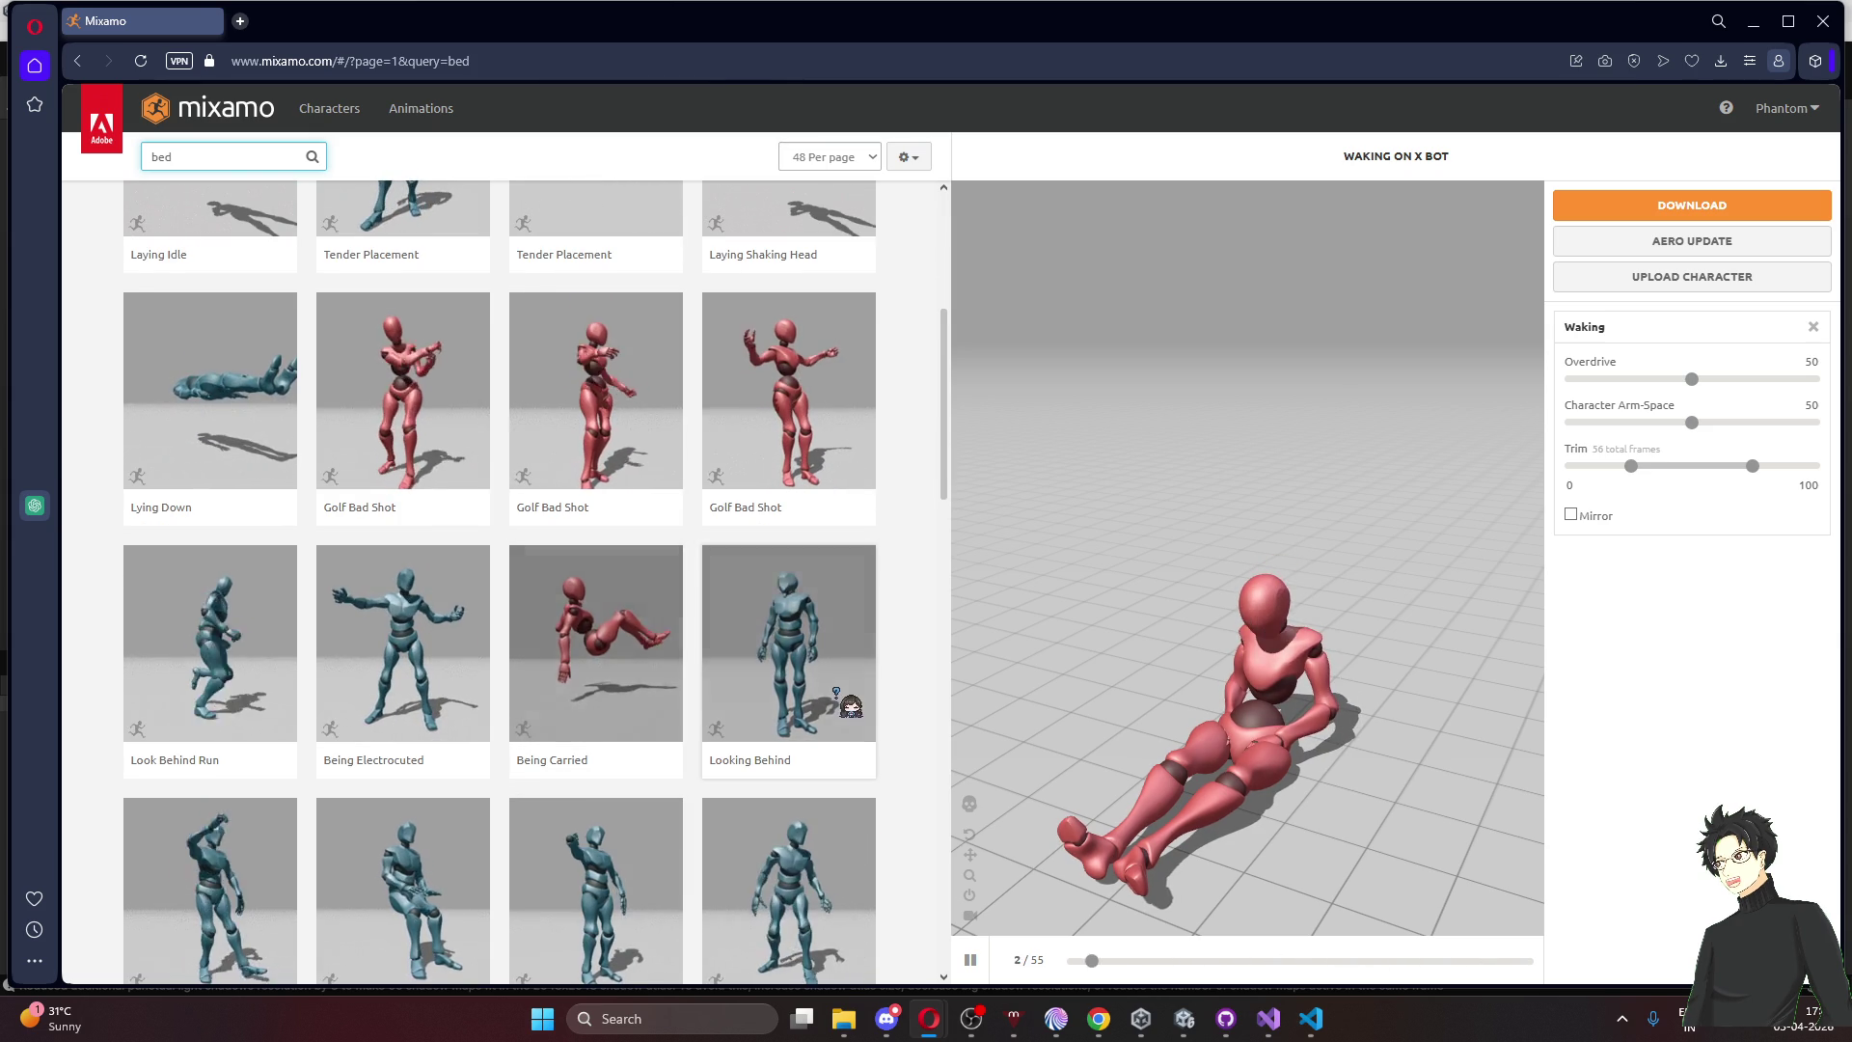
scroll(849, 707, "down", 2)
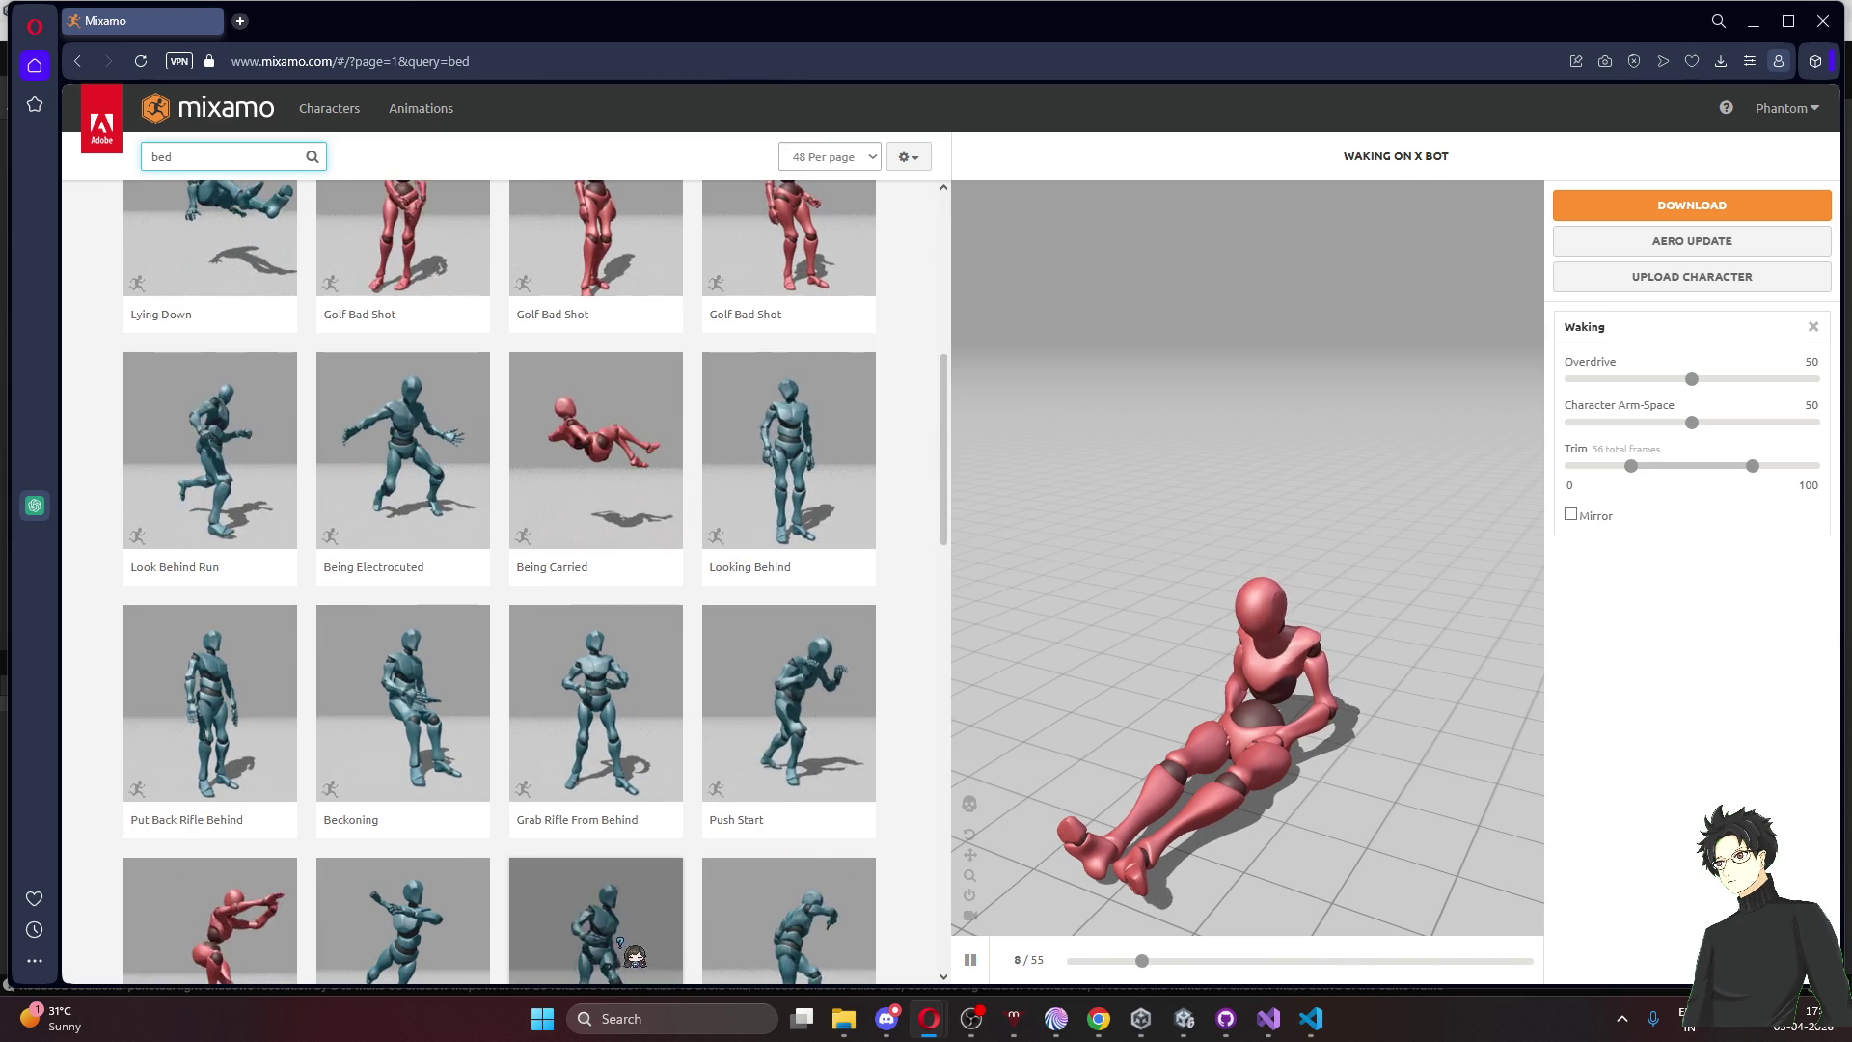
scroll(622, 950, "down", 3)
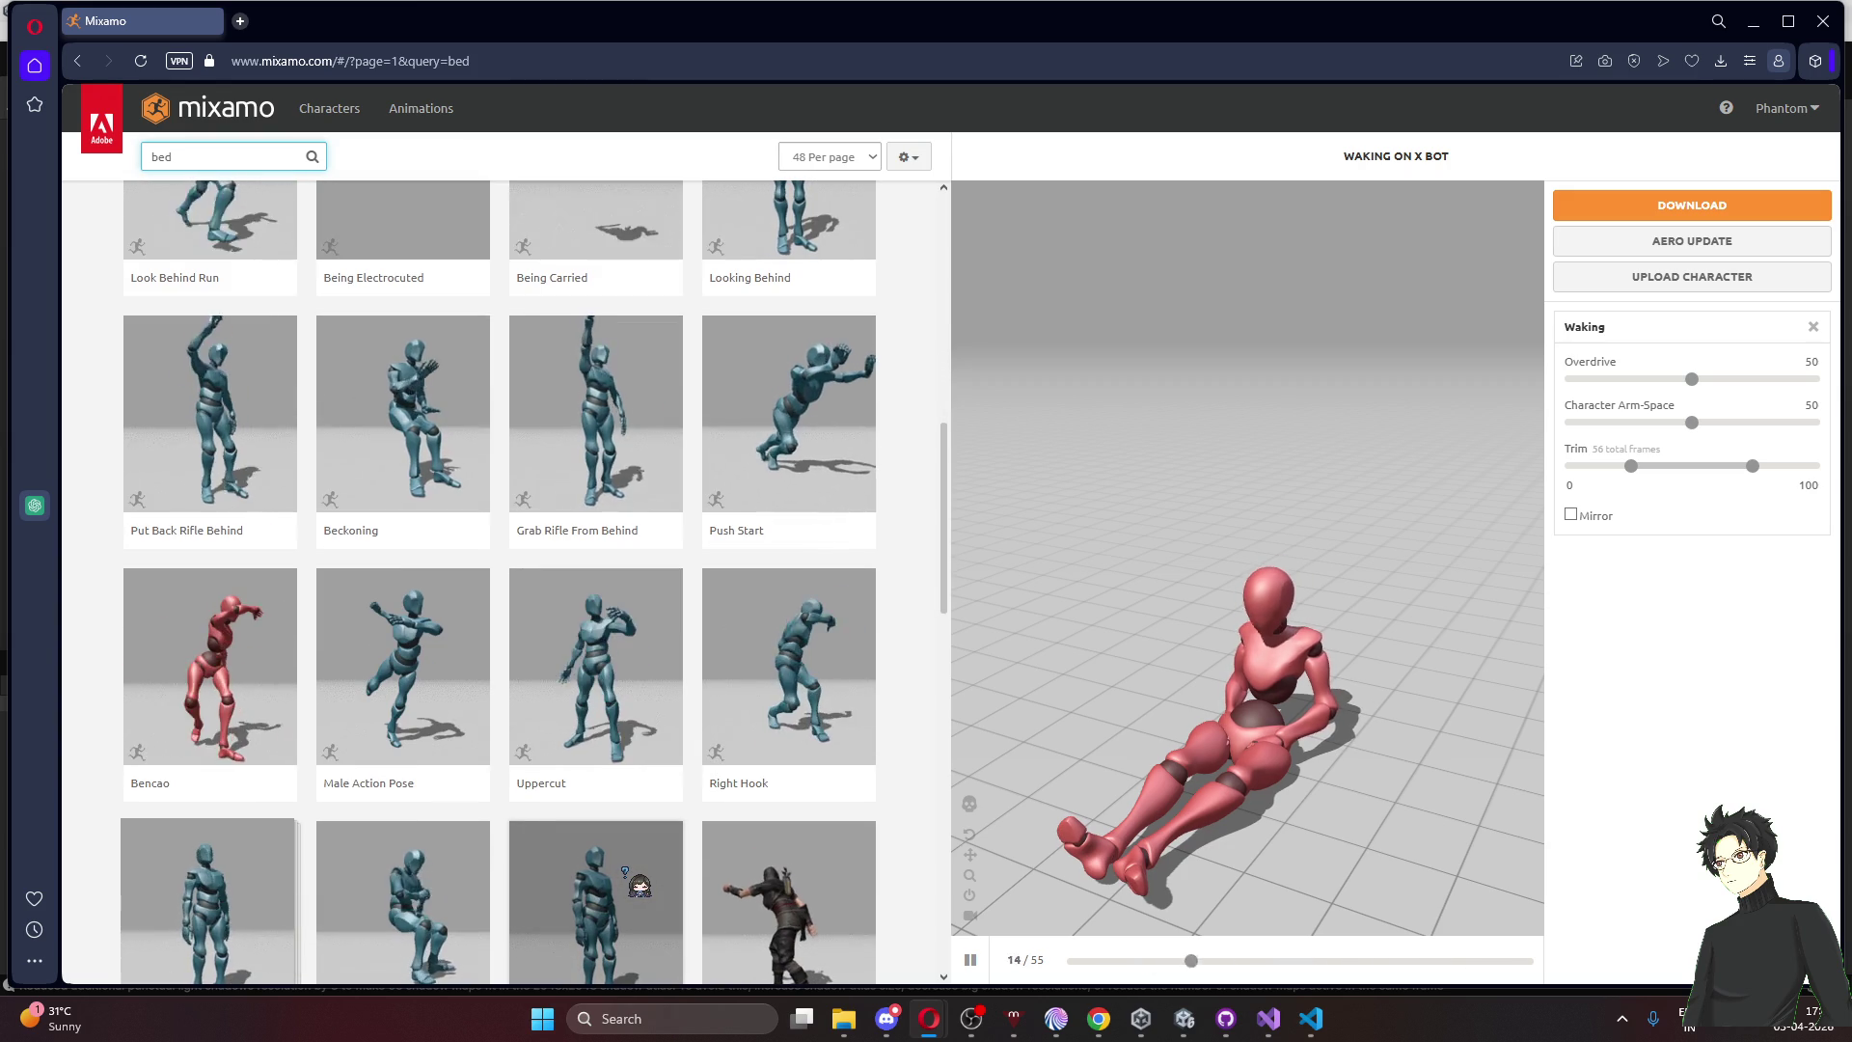
scroll(623, 871, "down", 5)
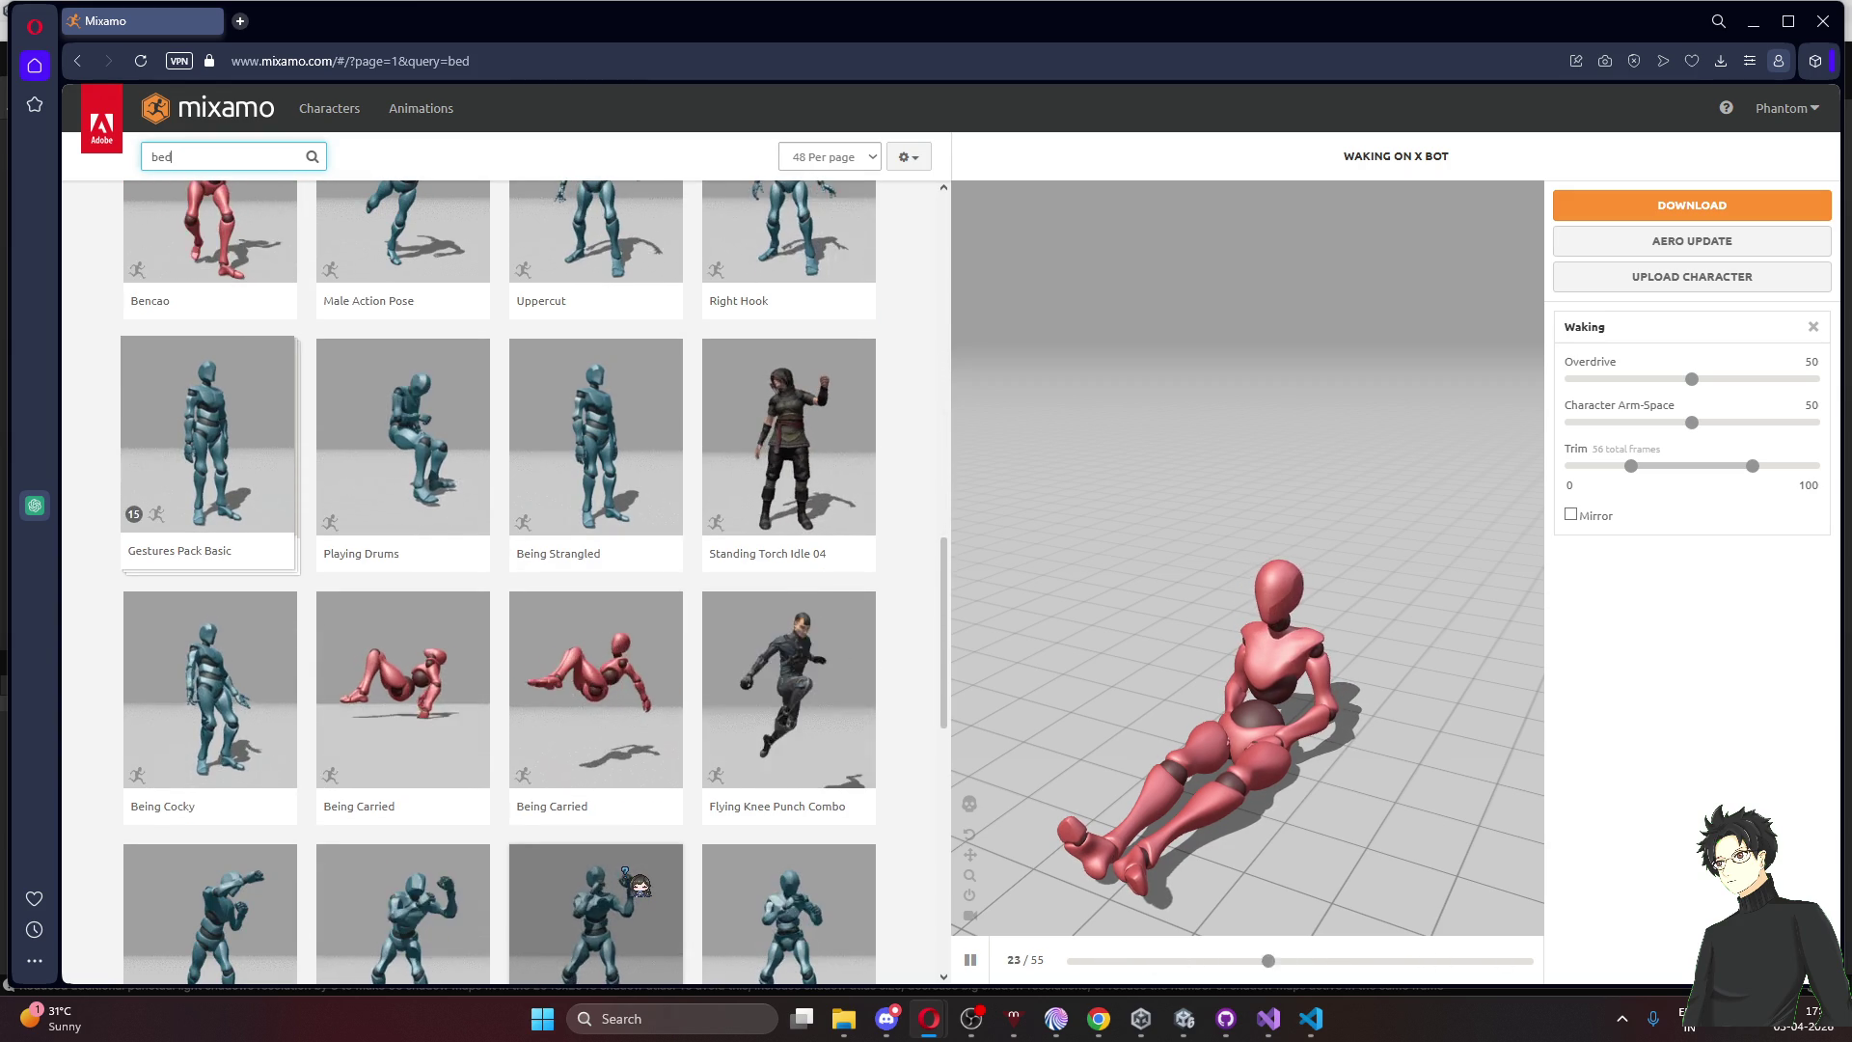
scroll(624, 871, "down", 5)
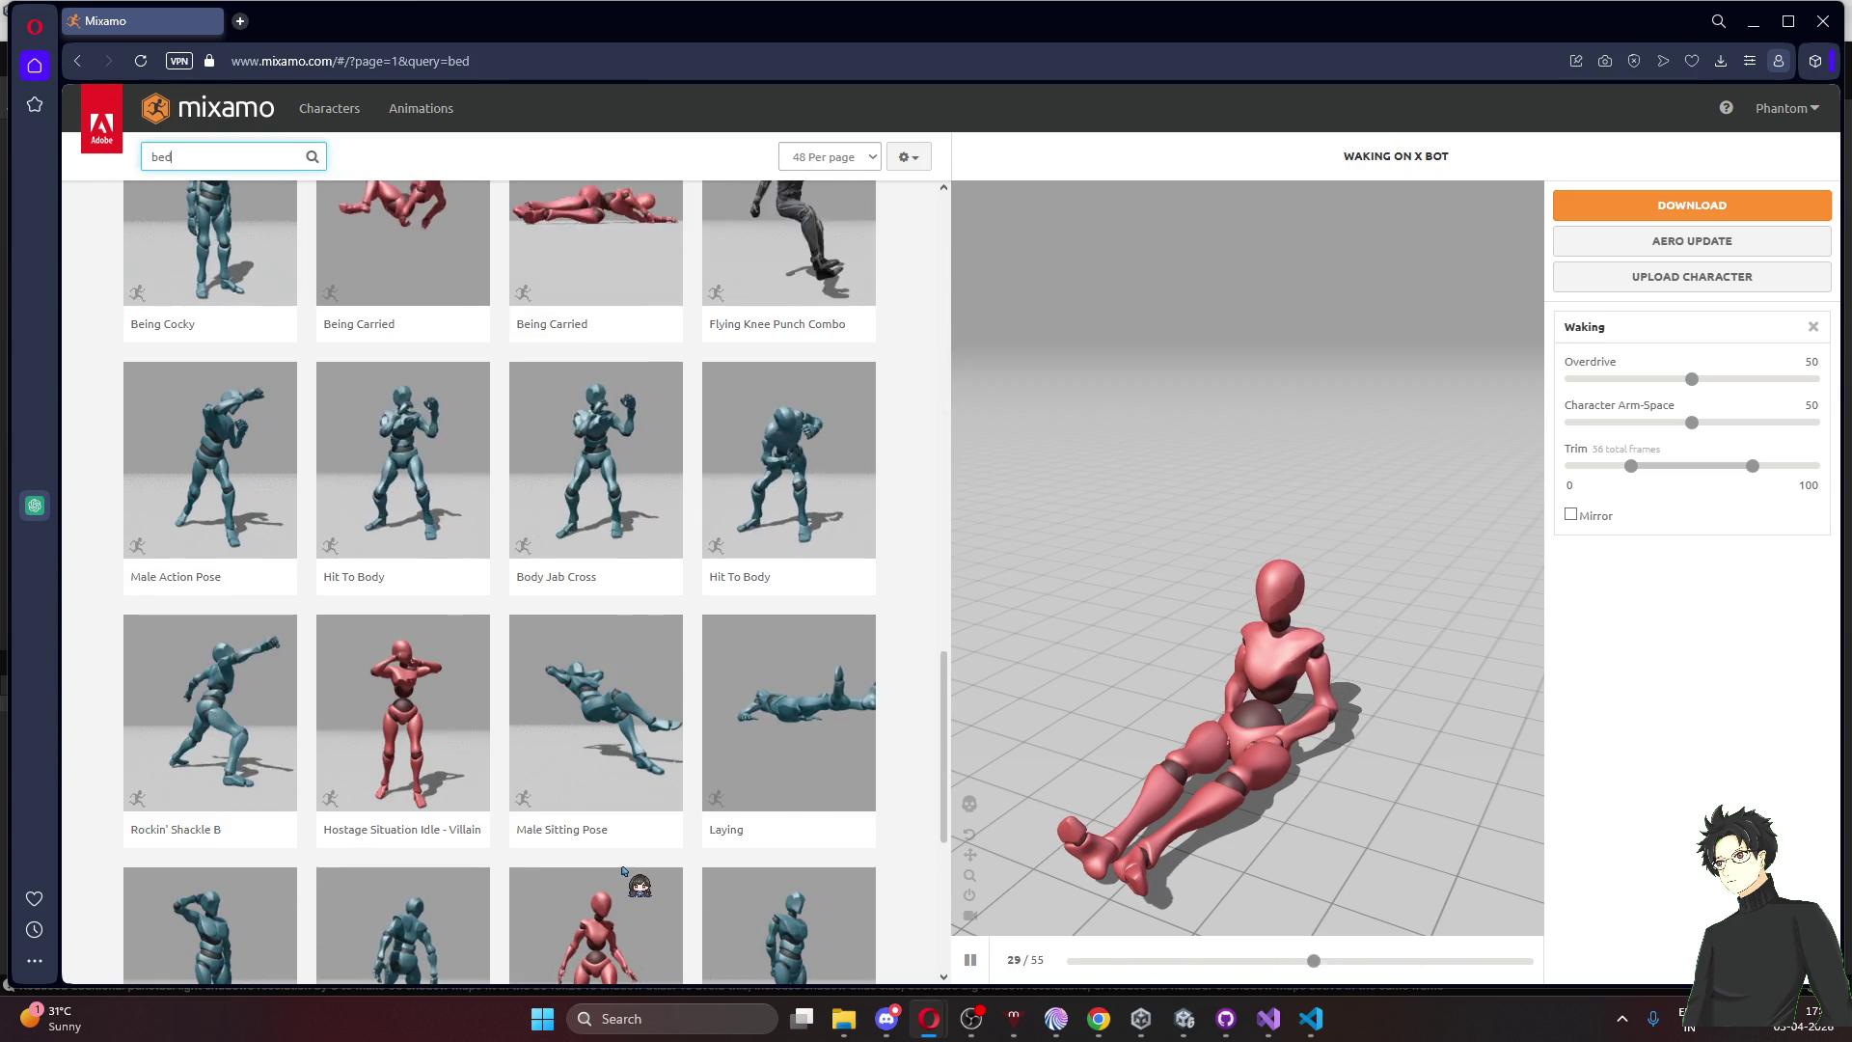
scroll(624, 871, "down", 2)
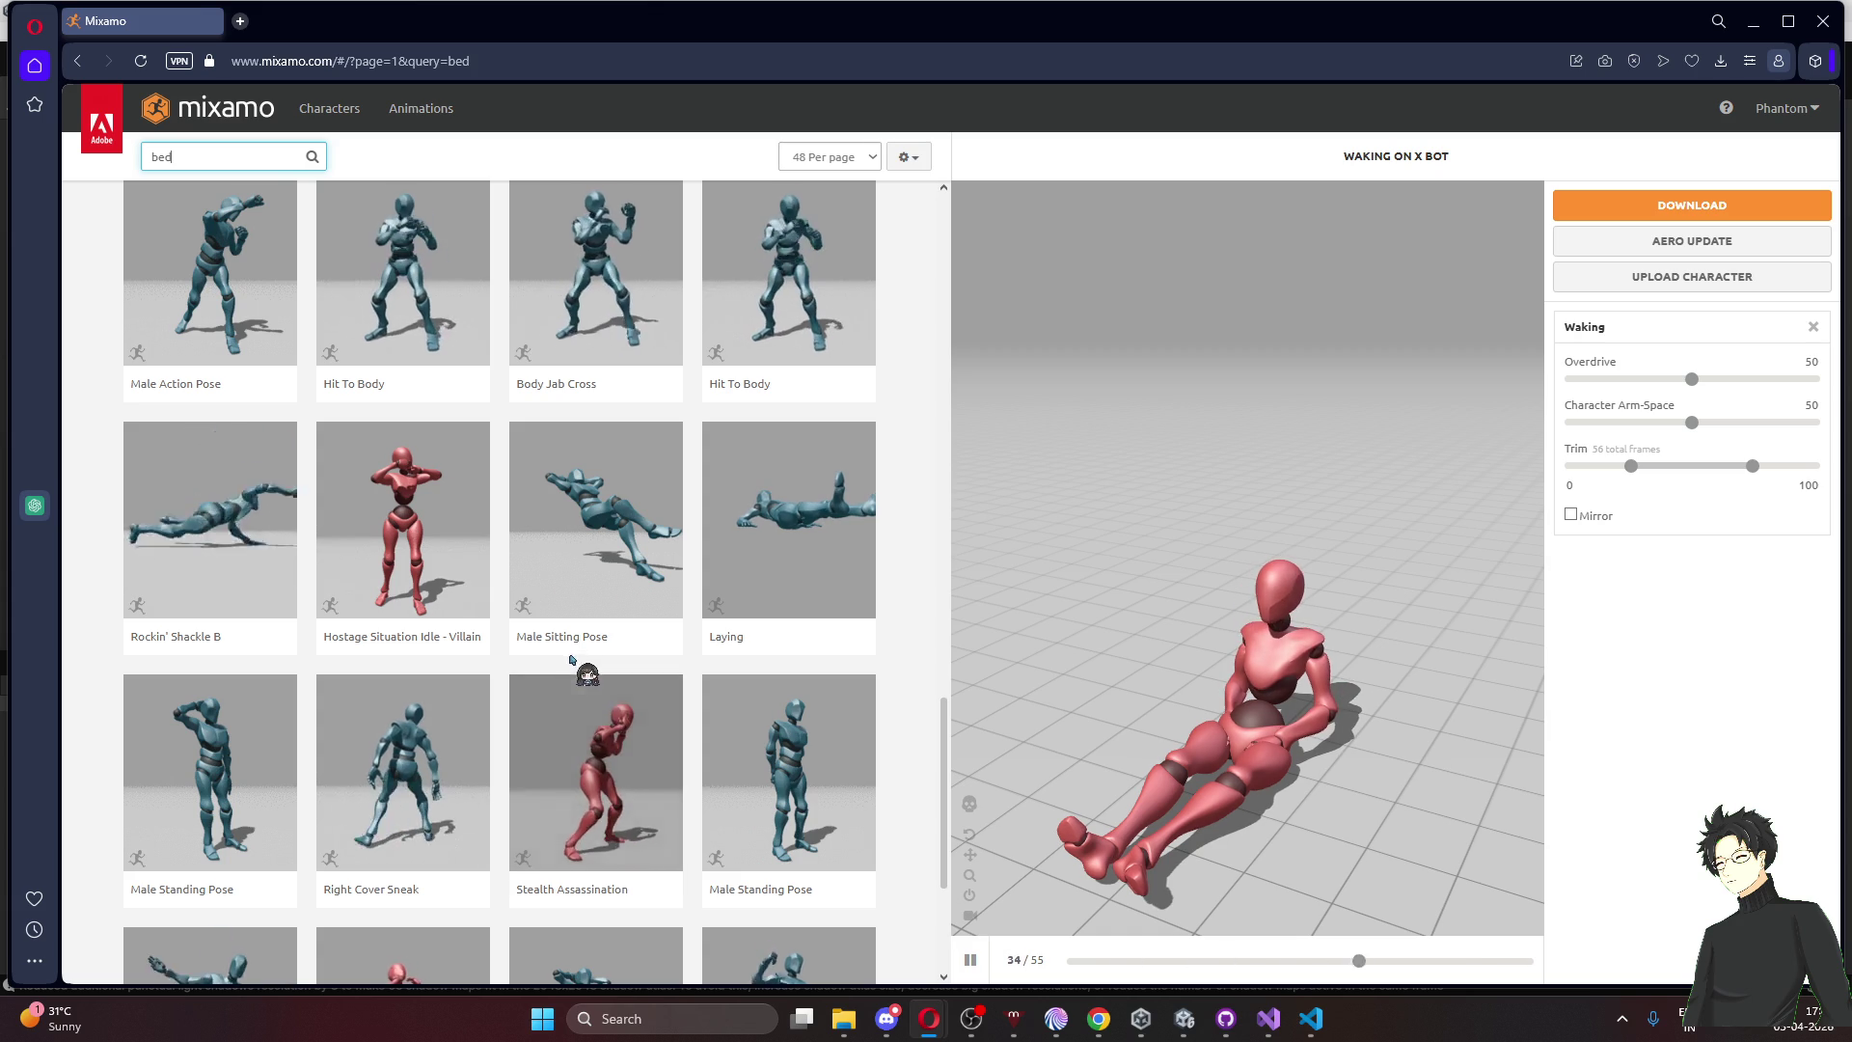
scroll(574, 752, "down", 3)
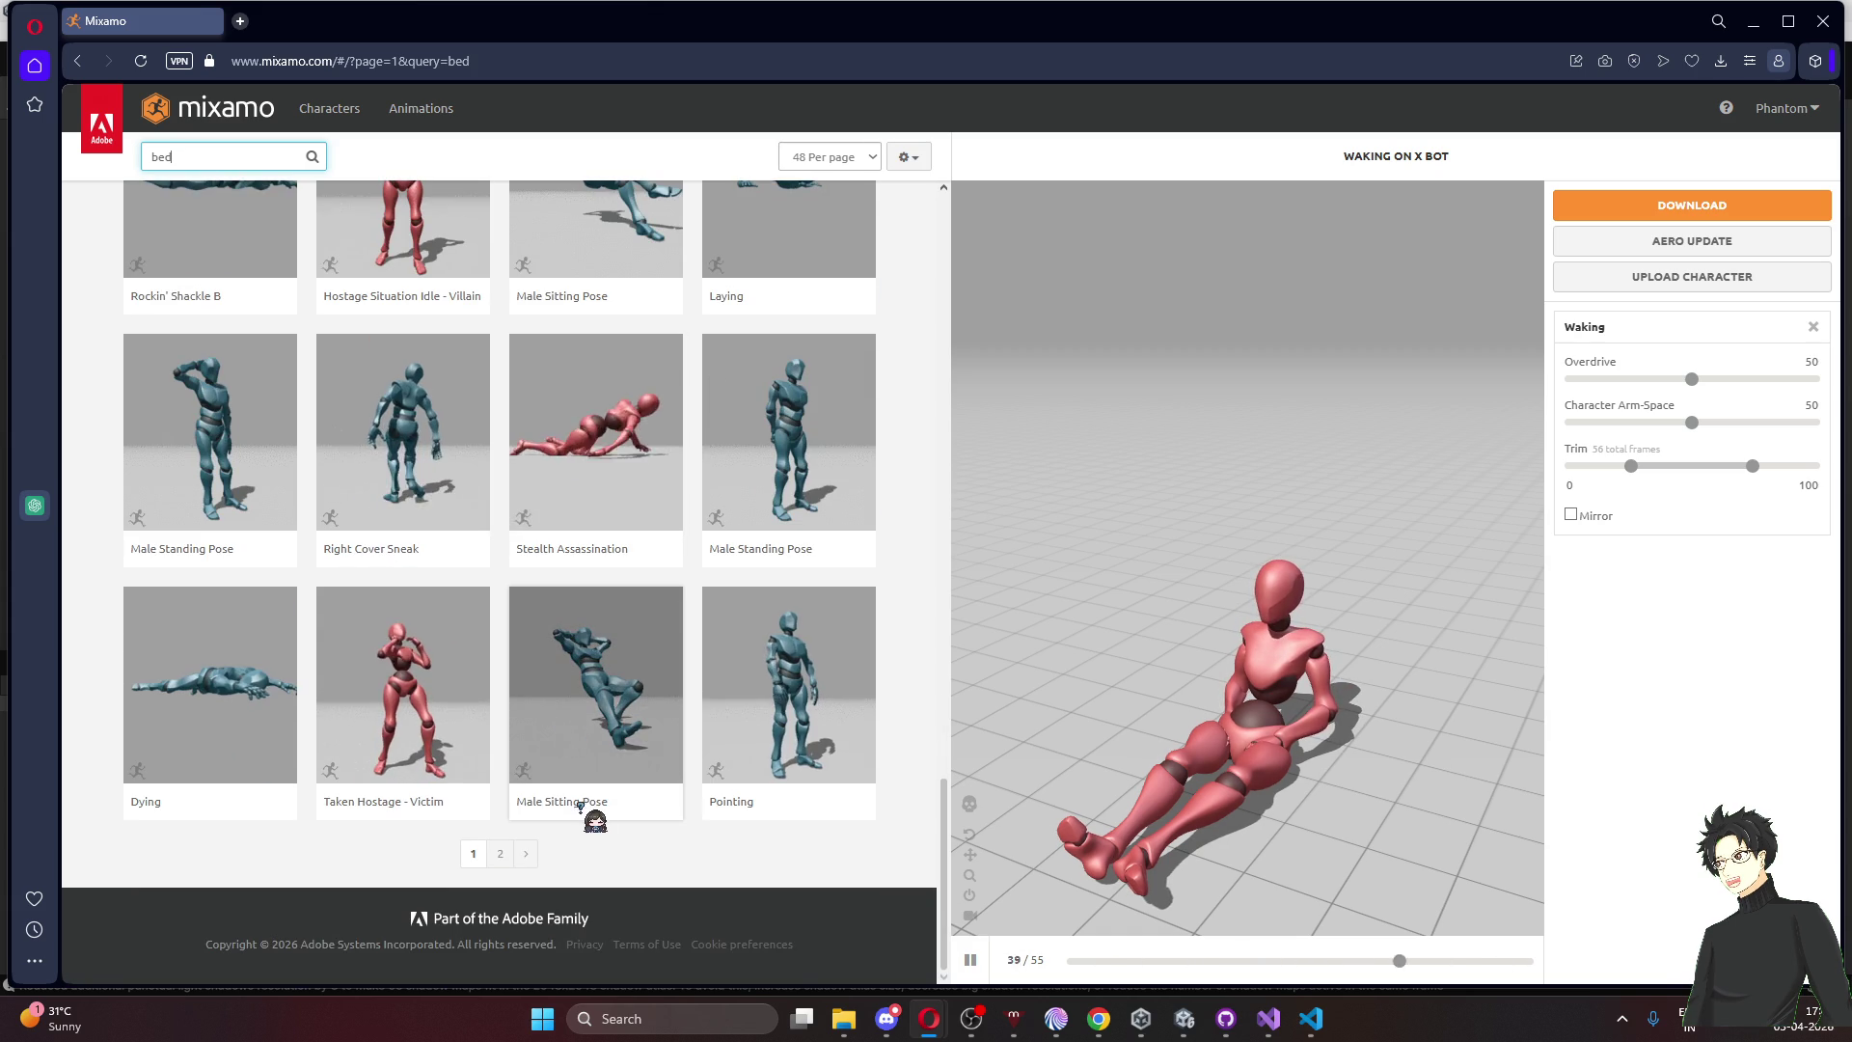
scroll(582, 806, "up", 20)
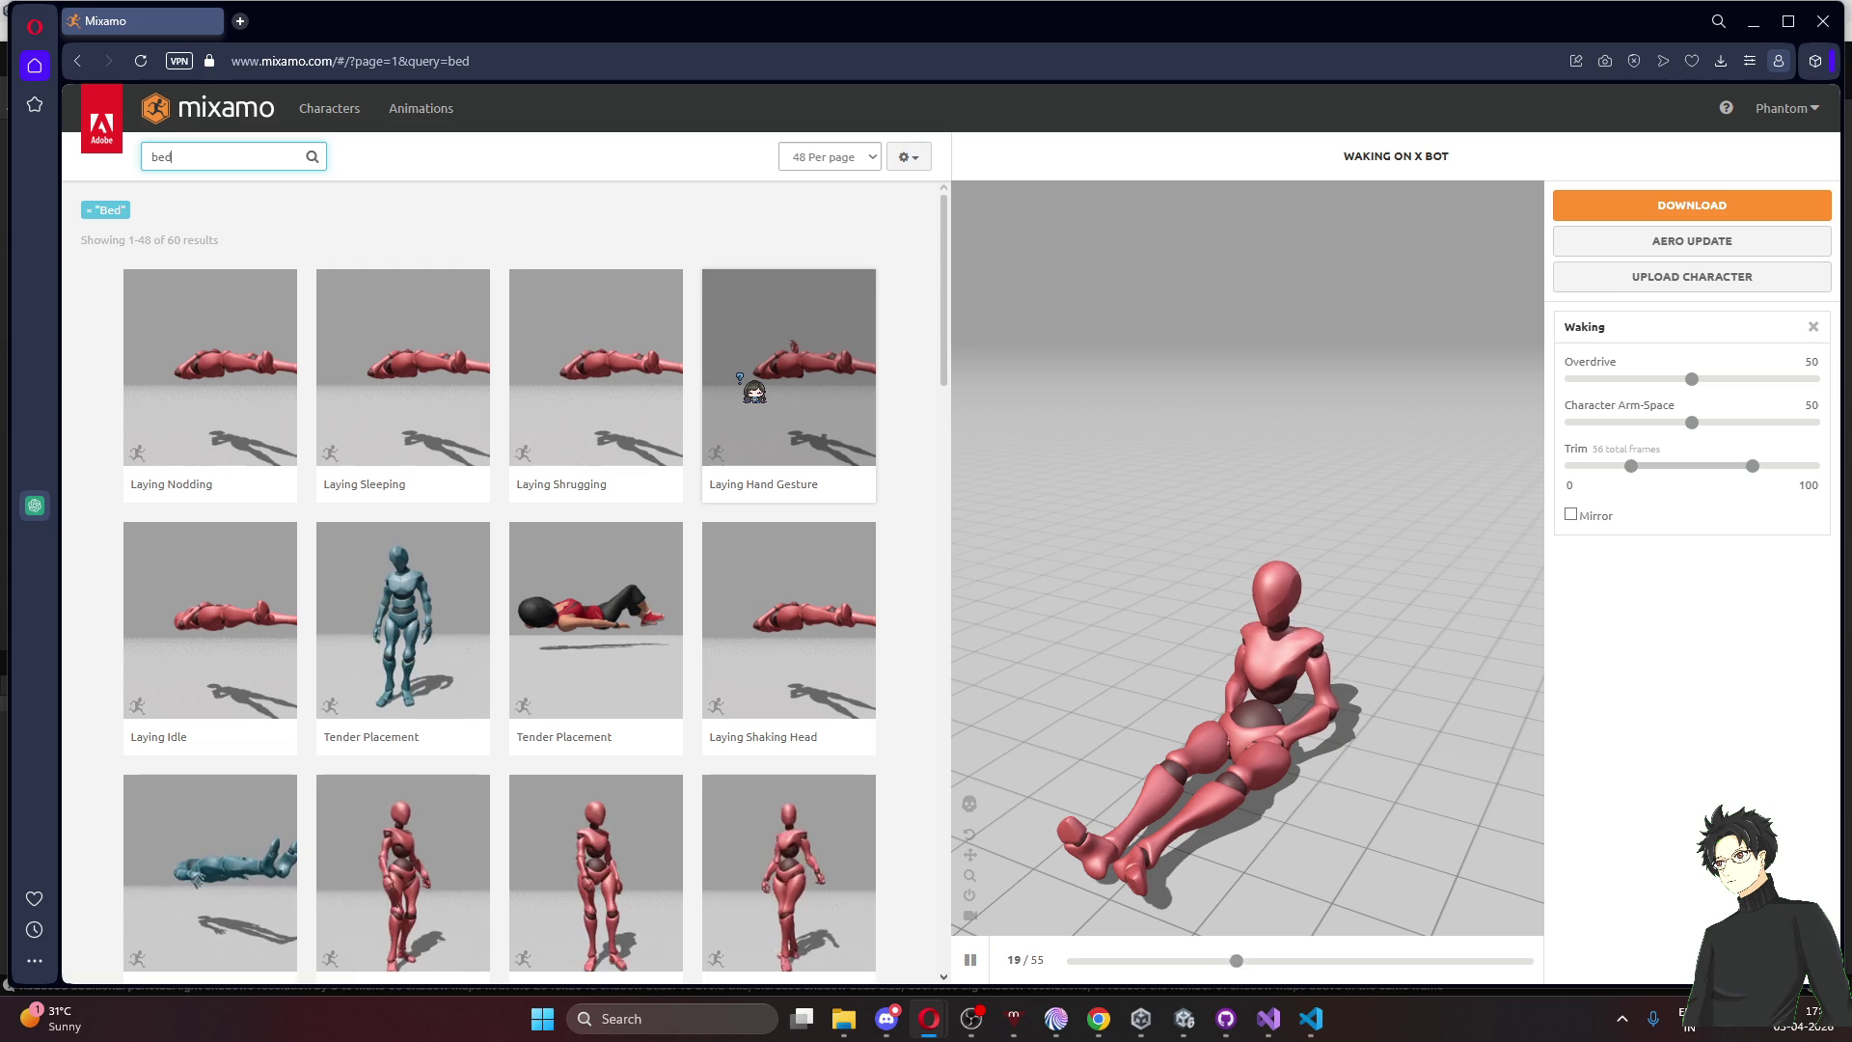
mouse_move(741, 484)
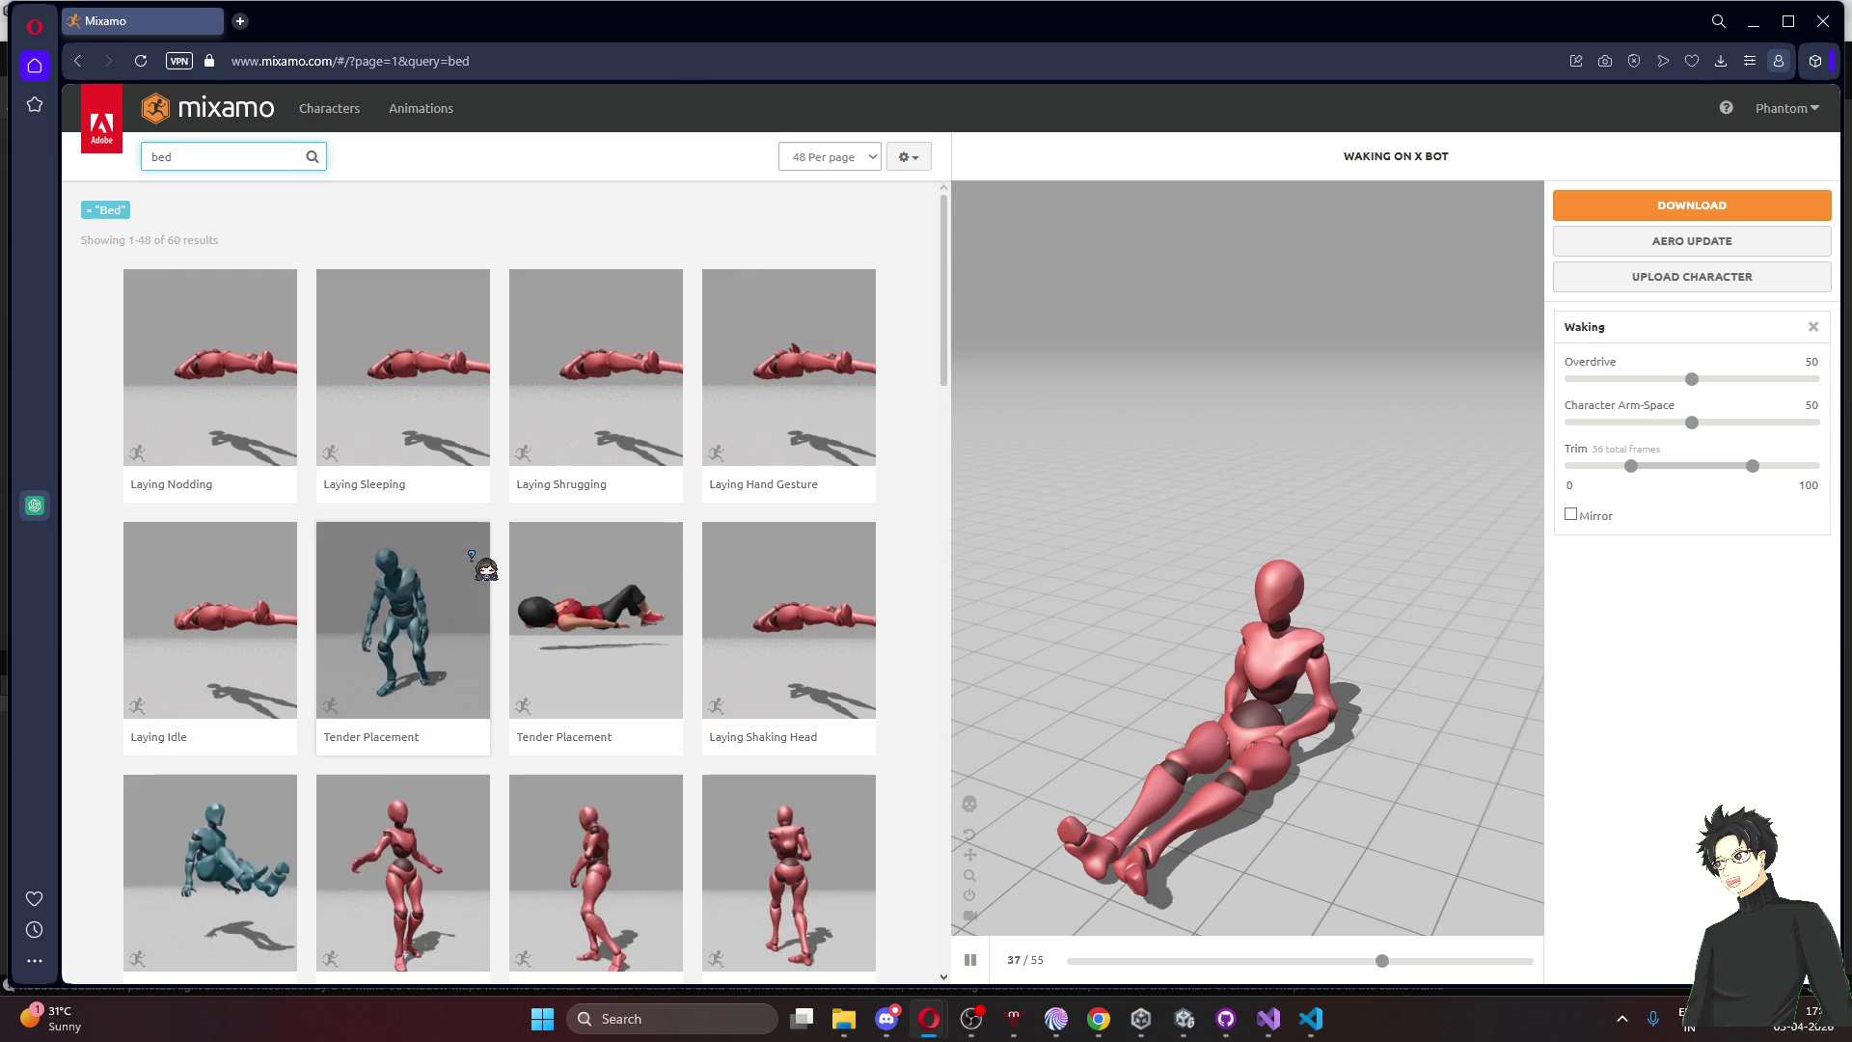
scroll(486, 569, "down", 3)
scroll(277, 264, "up", 3)
left_click(202, 160)
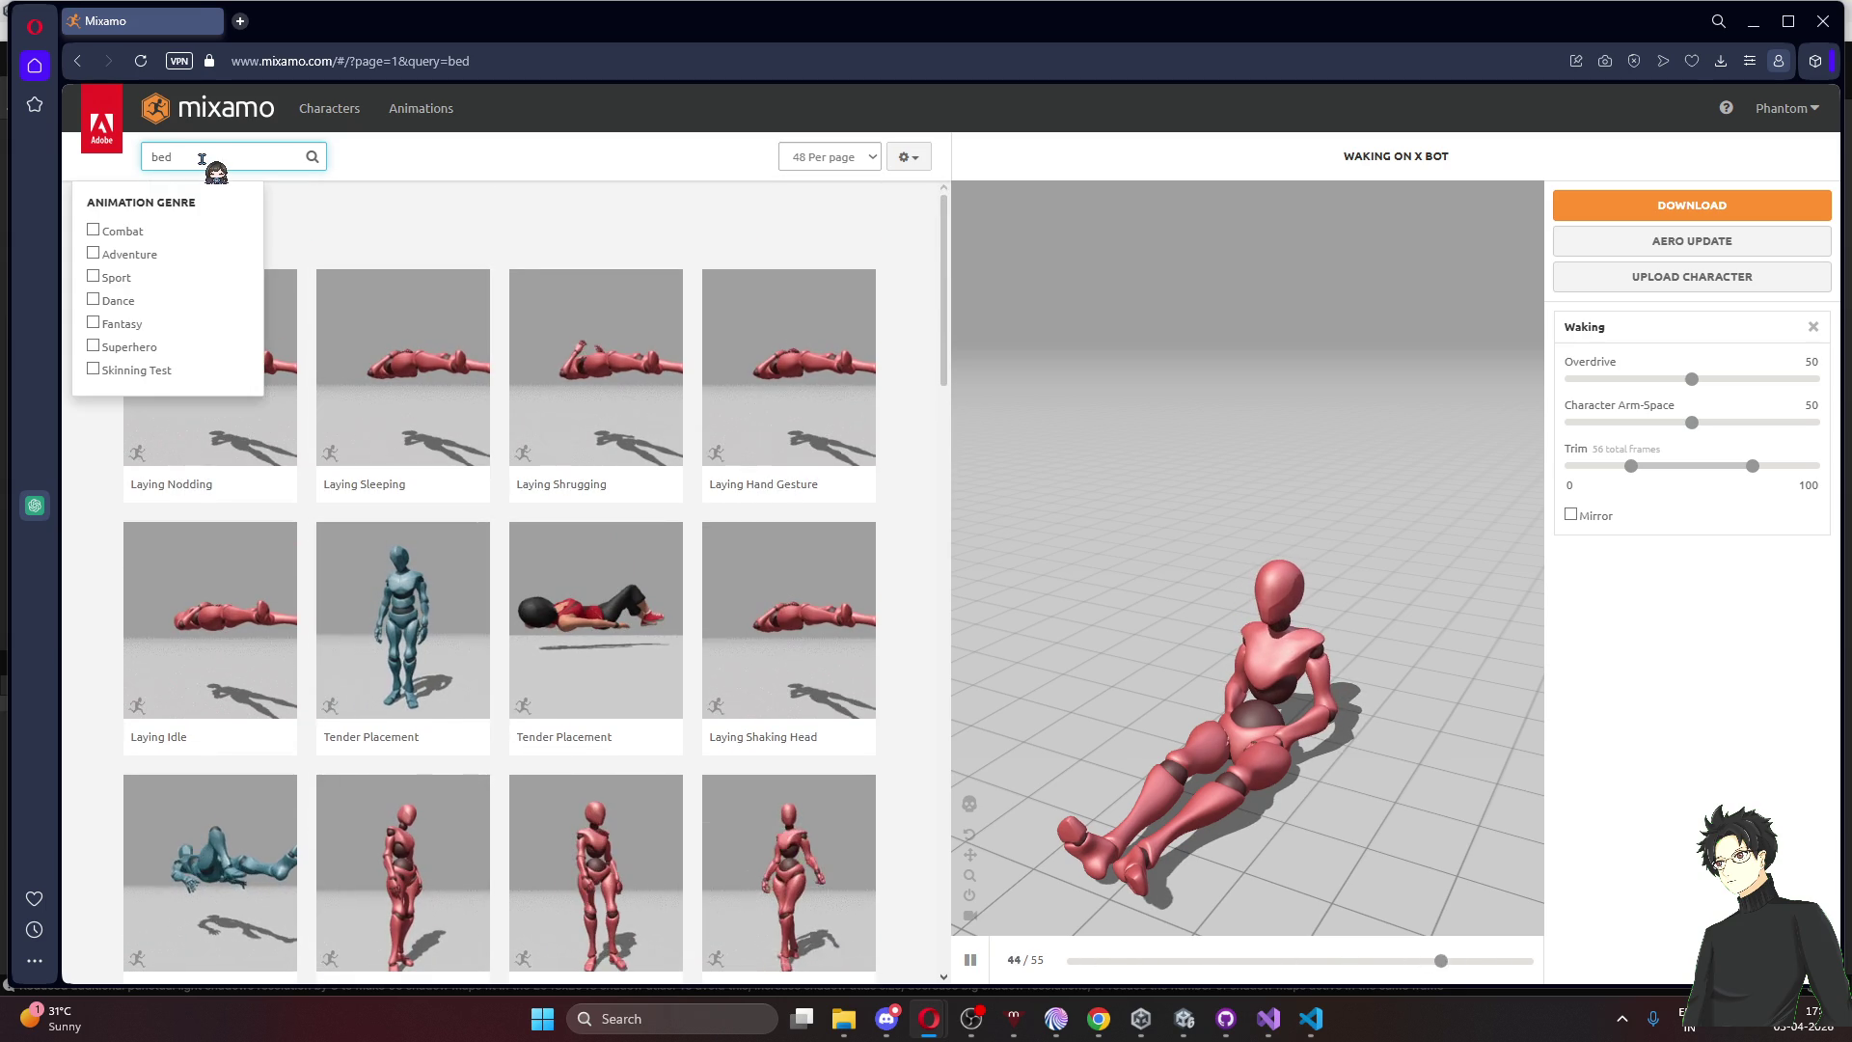
Try the searches 'bed getting up' and 'bed waking up', then clear the query
type(" getting up")
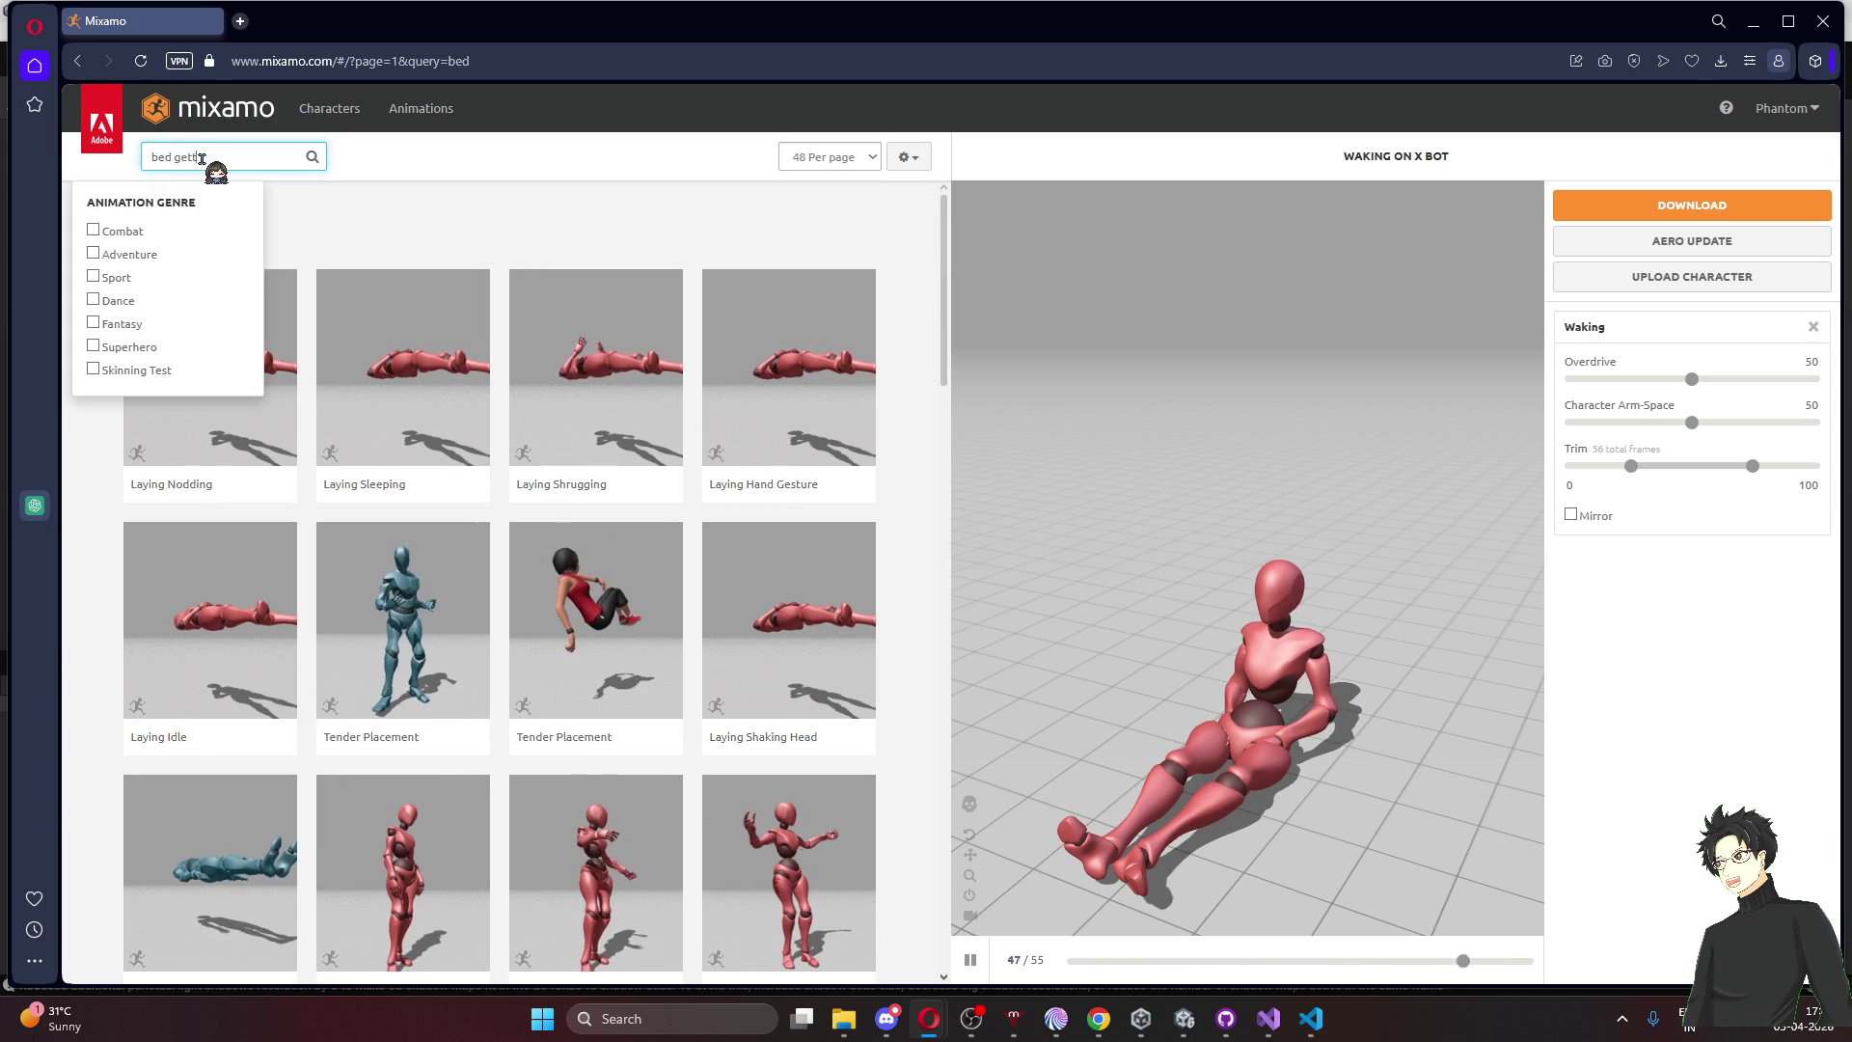
key("Return")
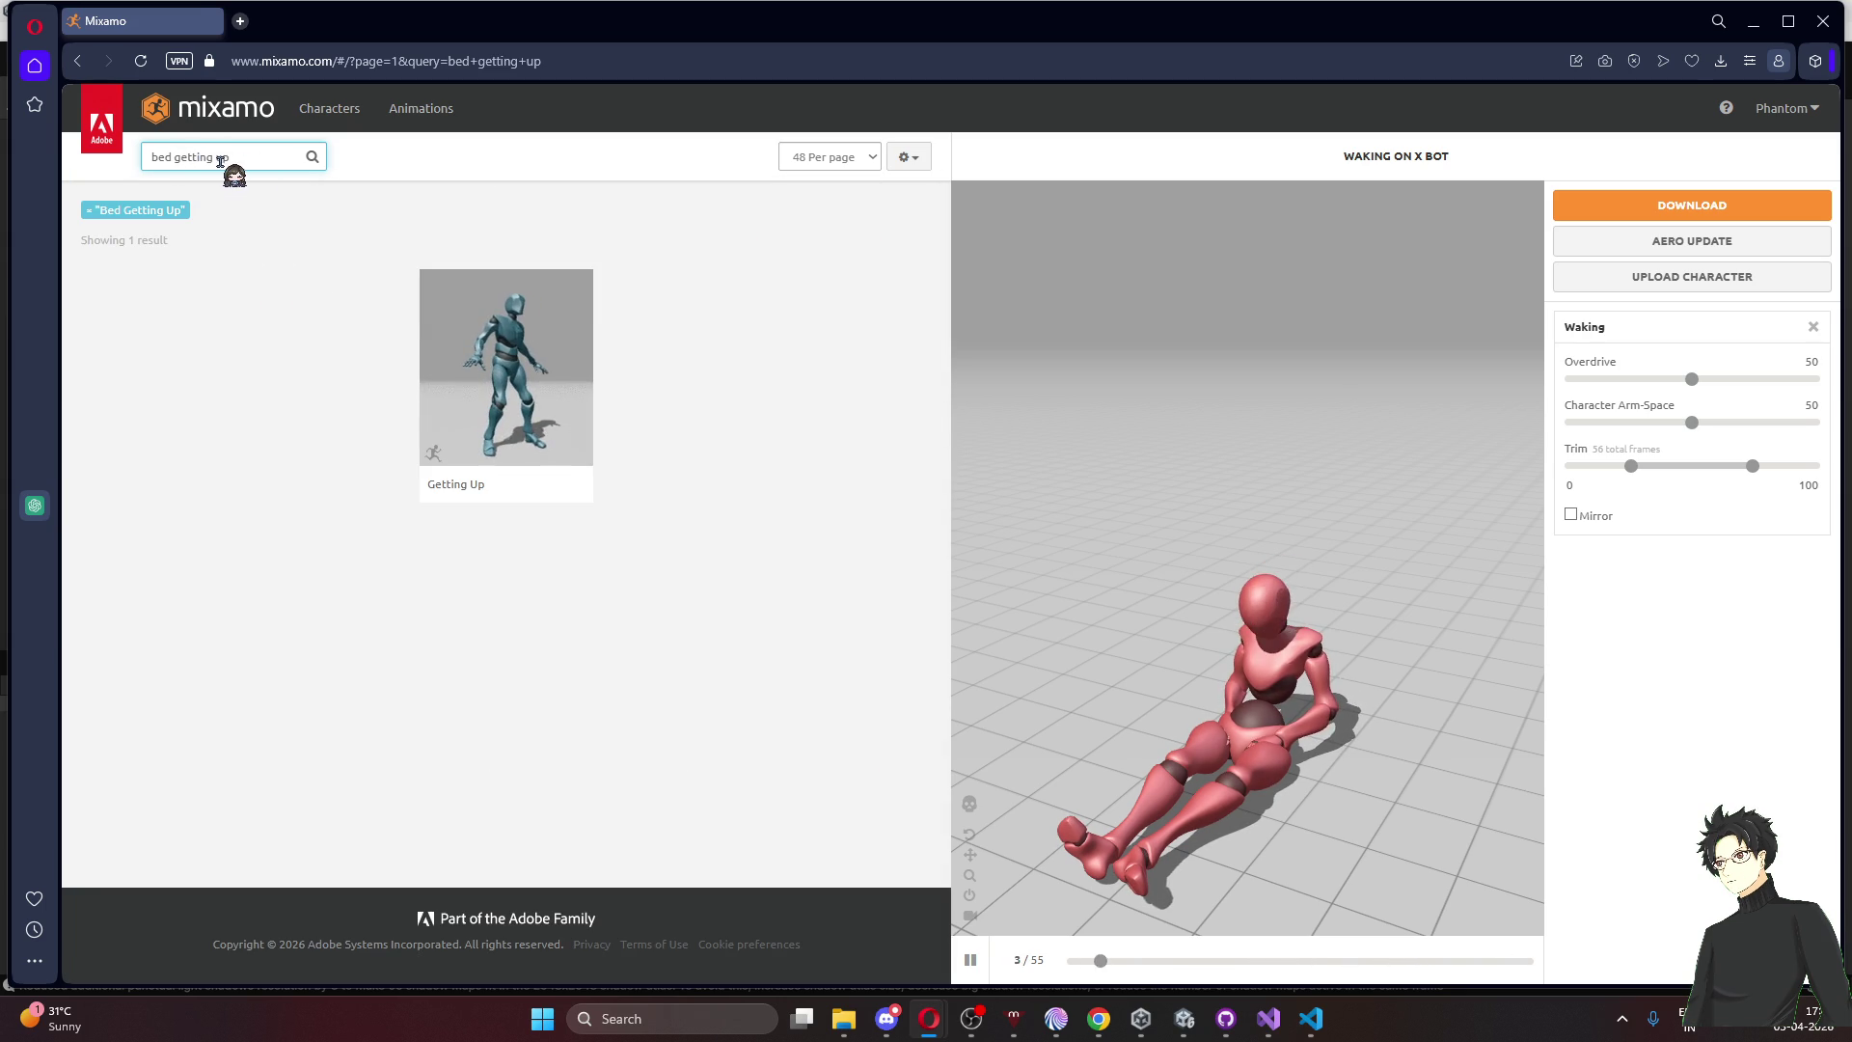
left_click_drag(231, 158, 176, 161)
type("waking u")
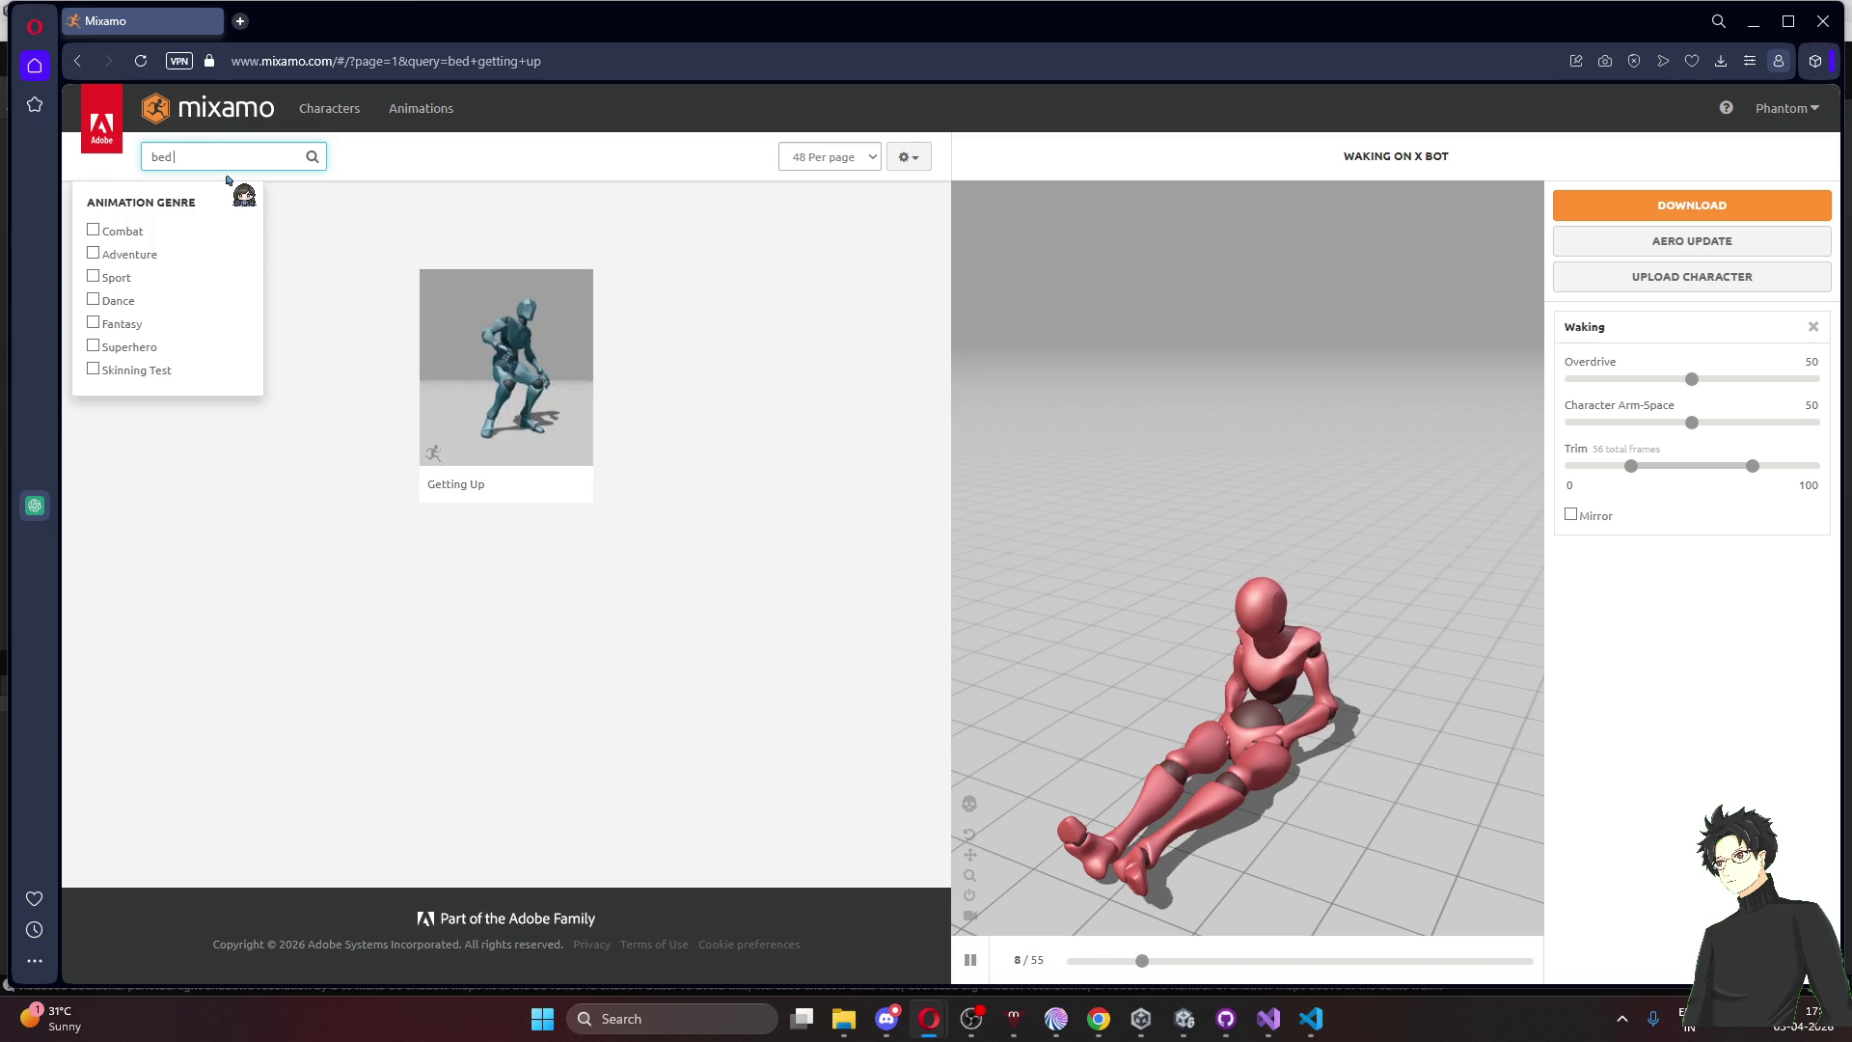
type("p")
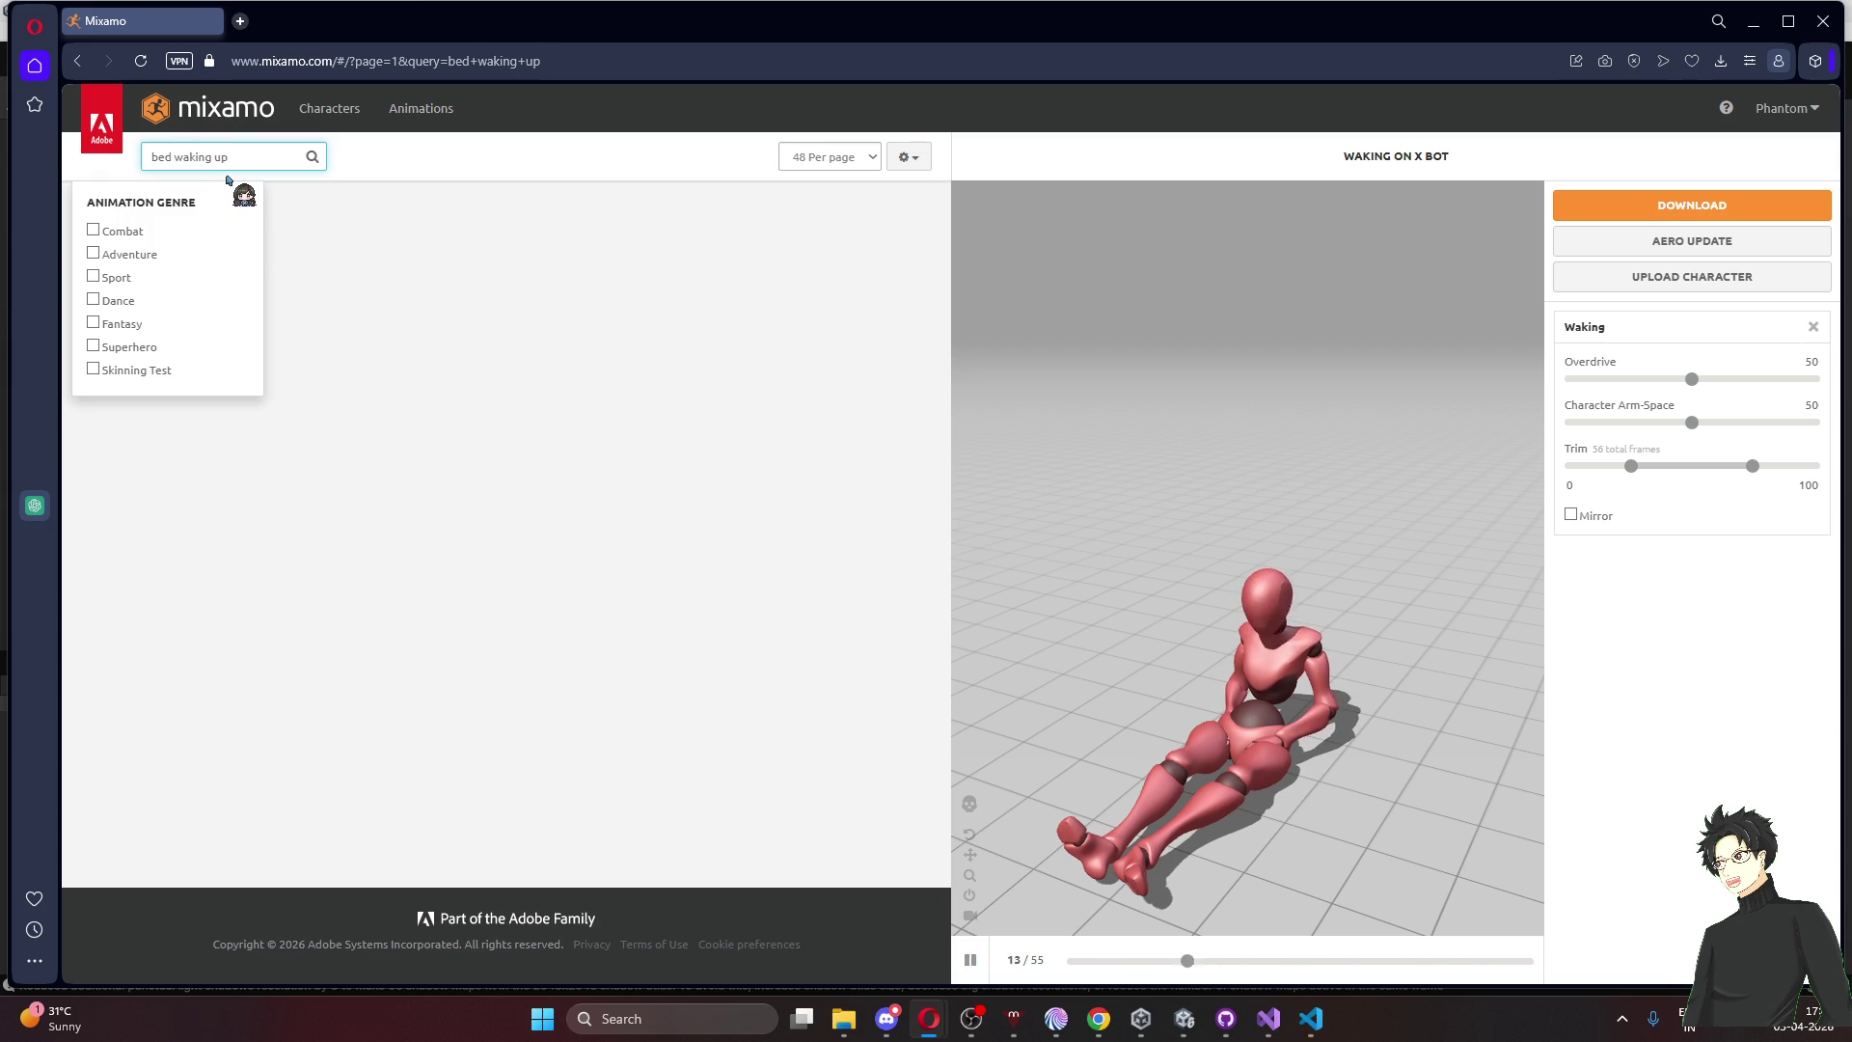
key("Return")
triple_click(150, 159)
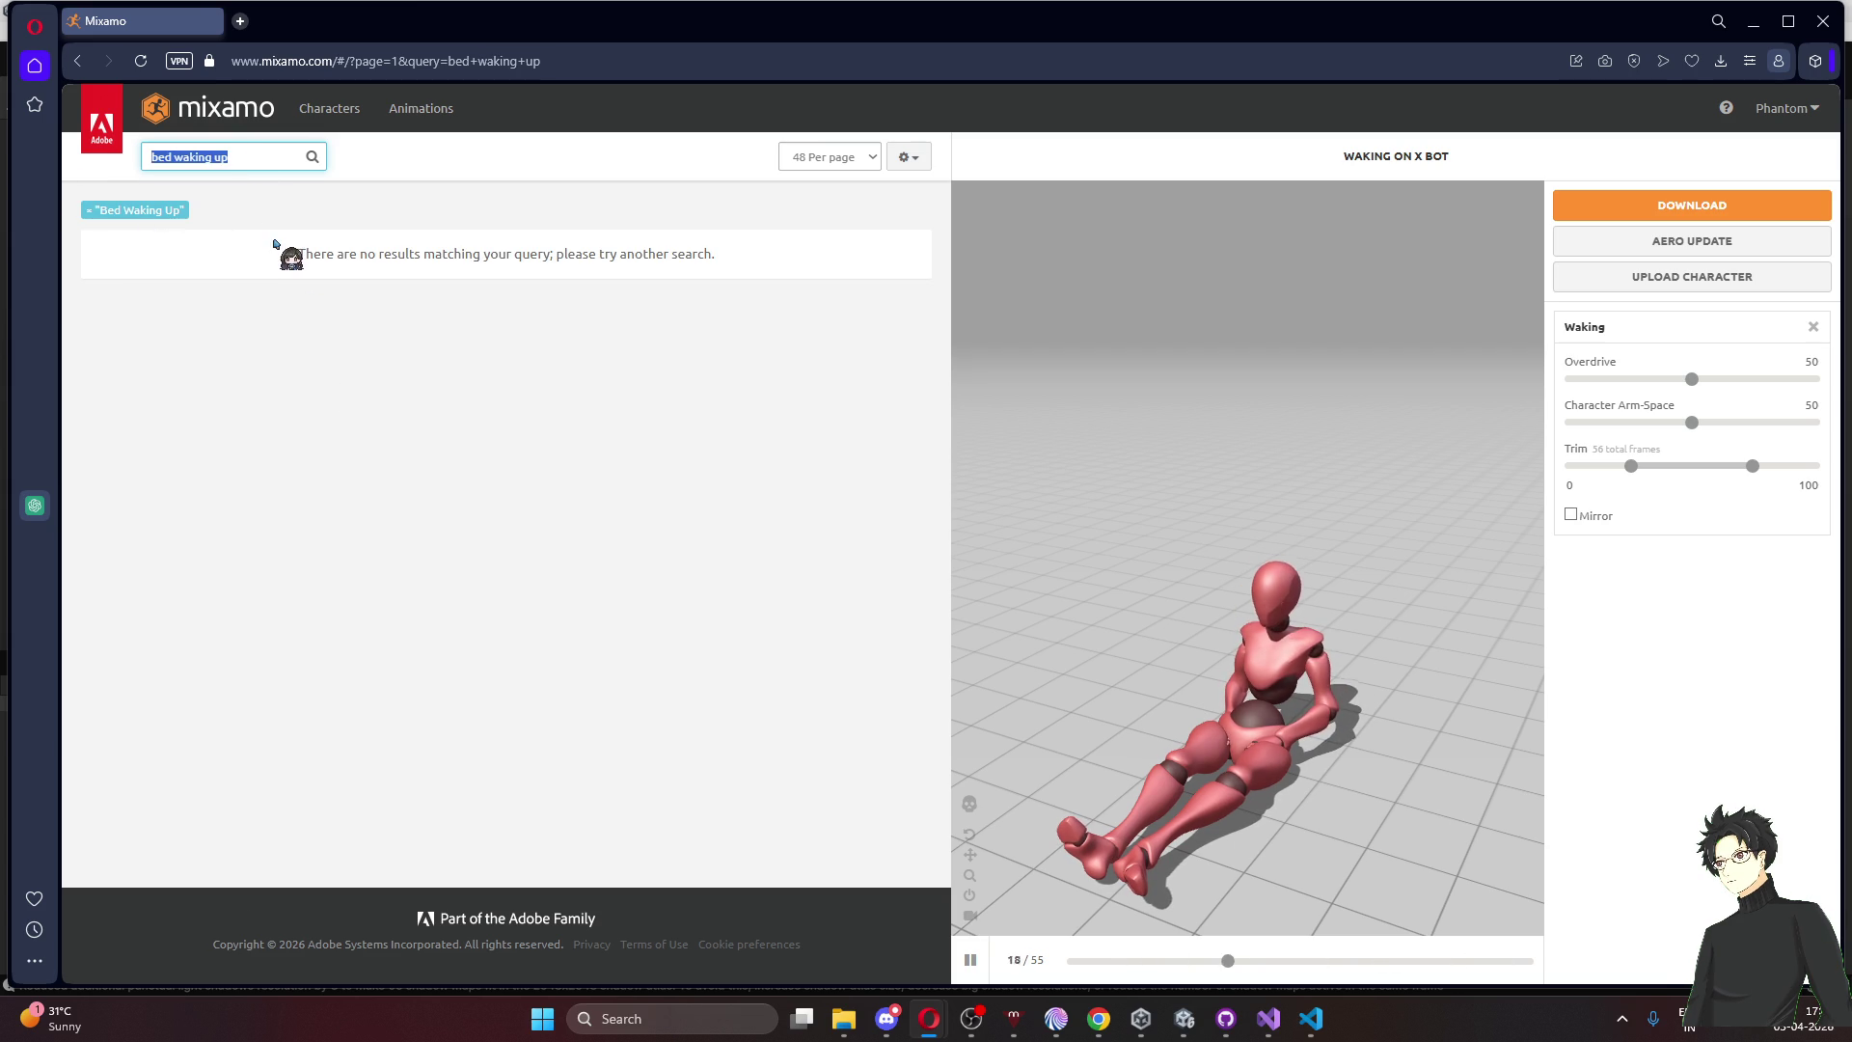
key("BackSpace")
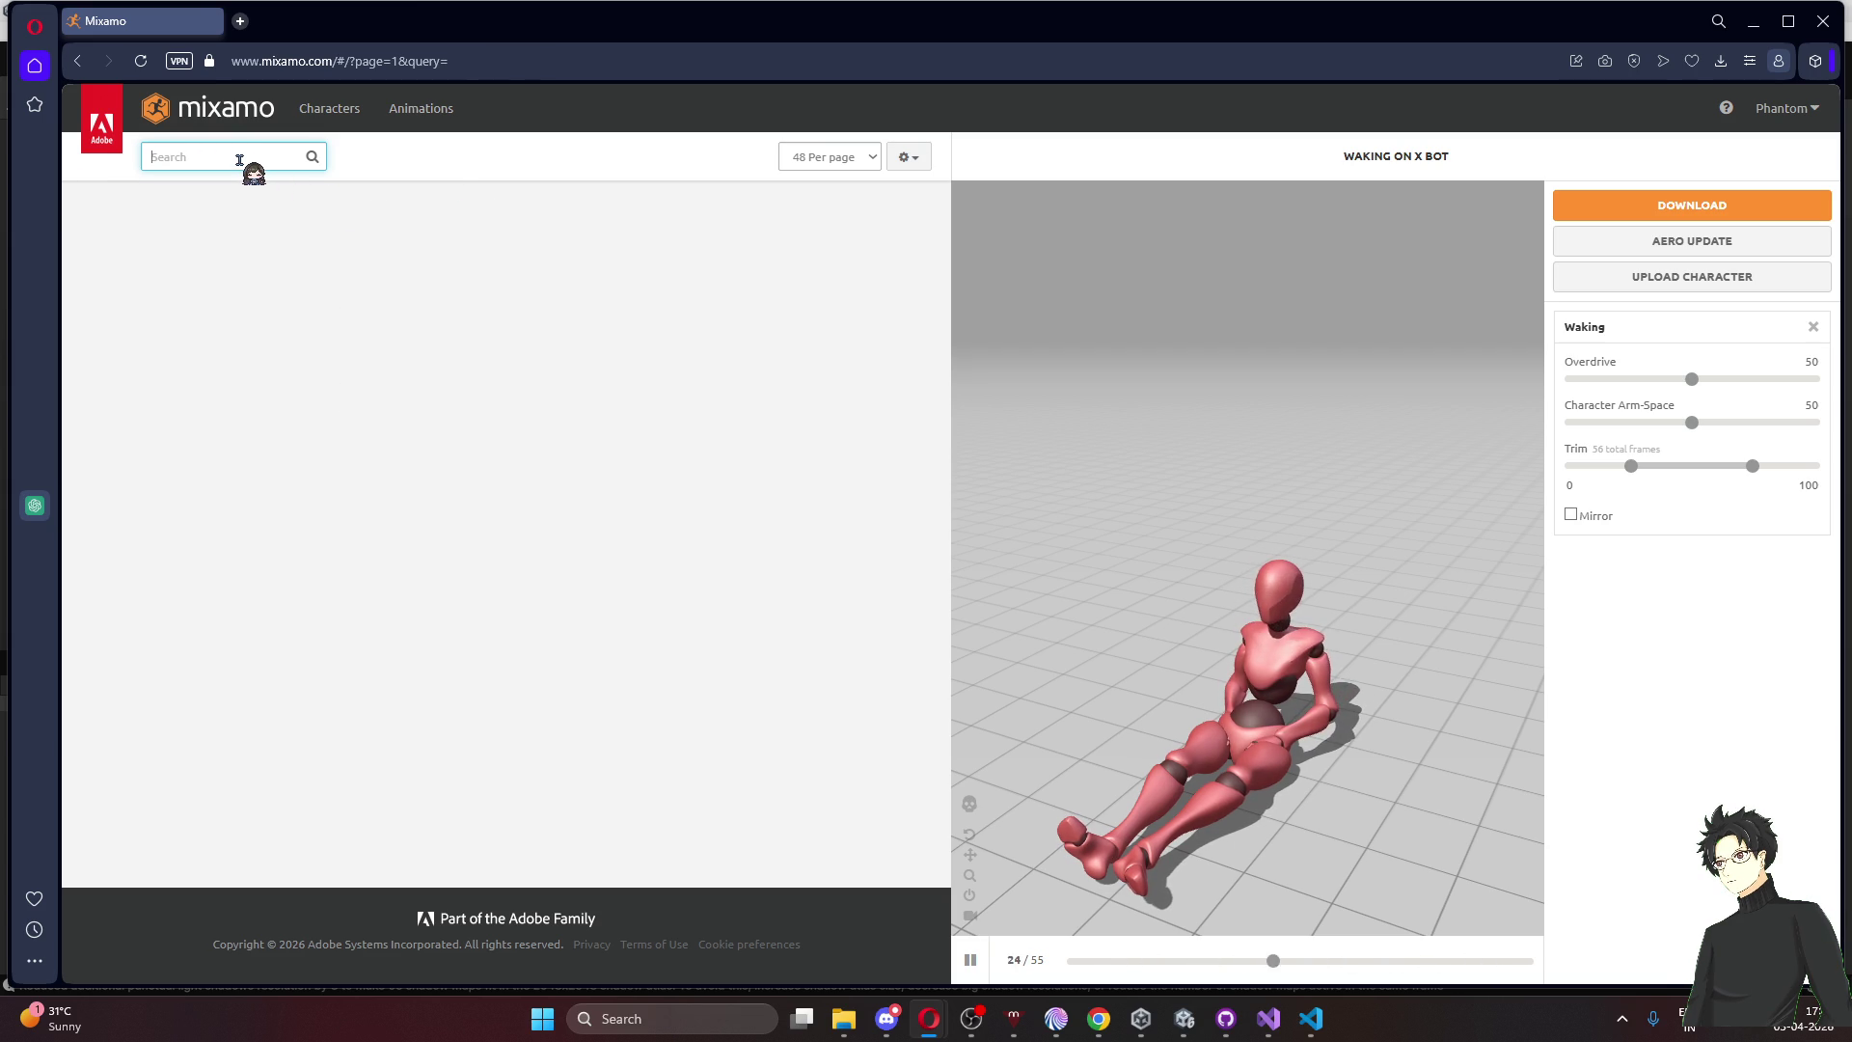
left_click(239, 160)
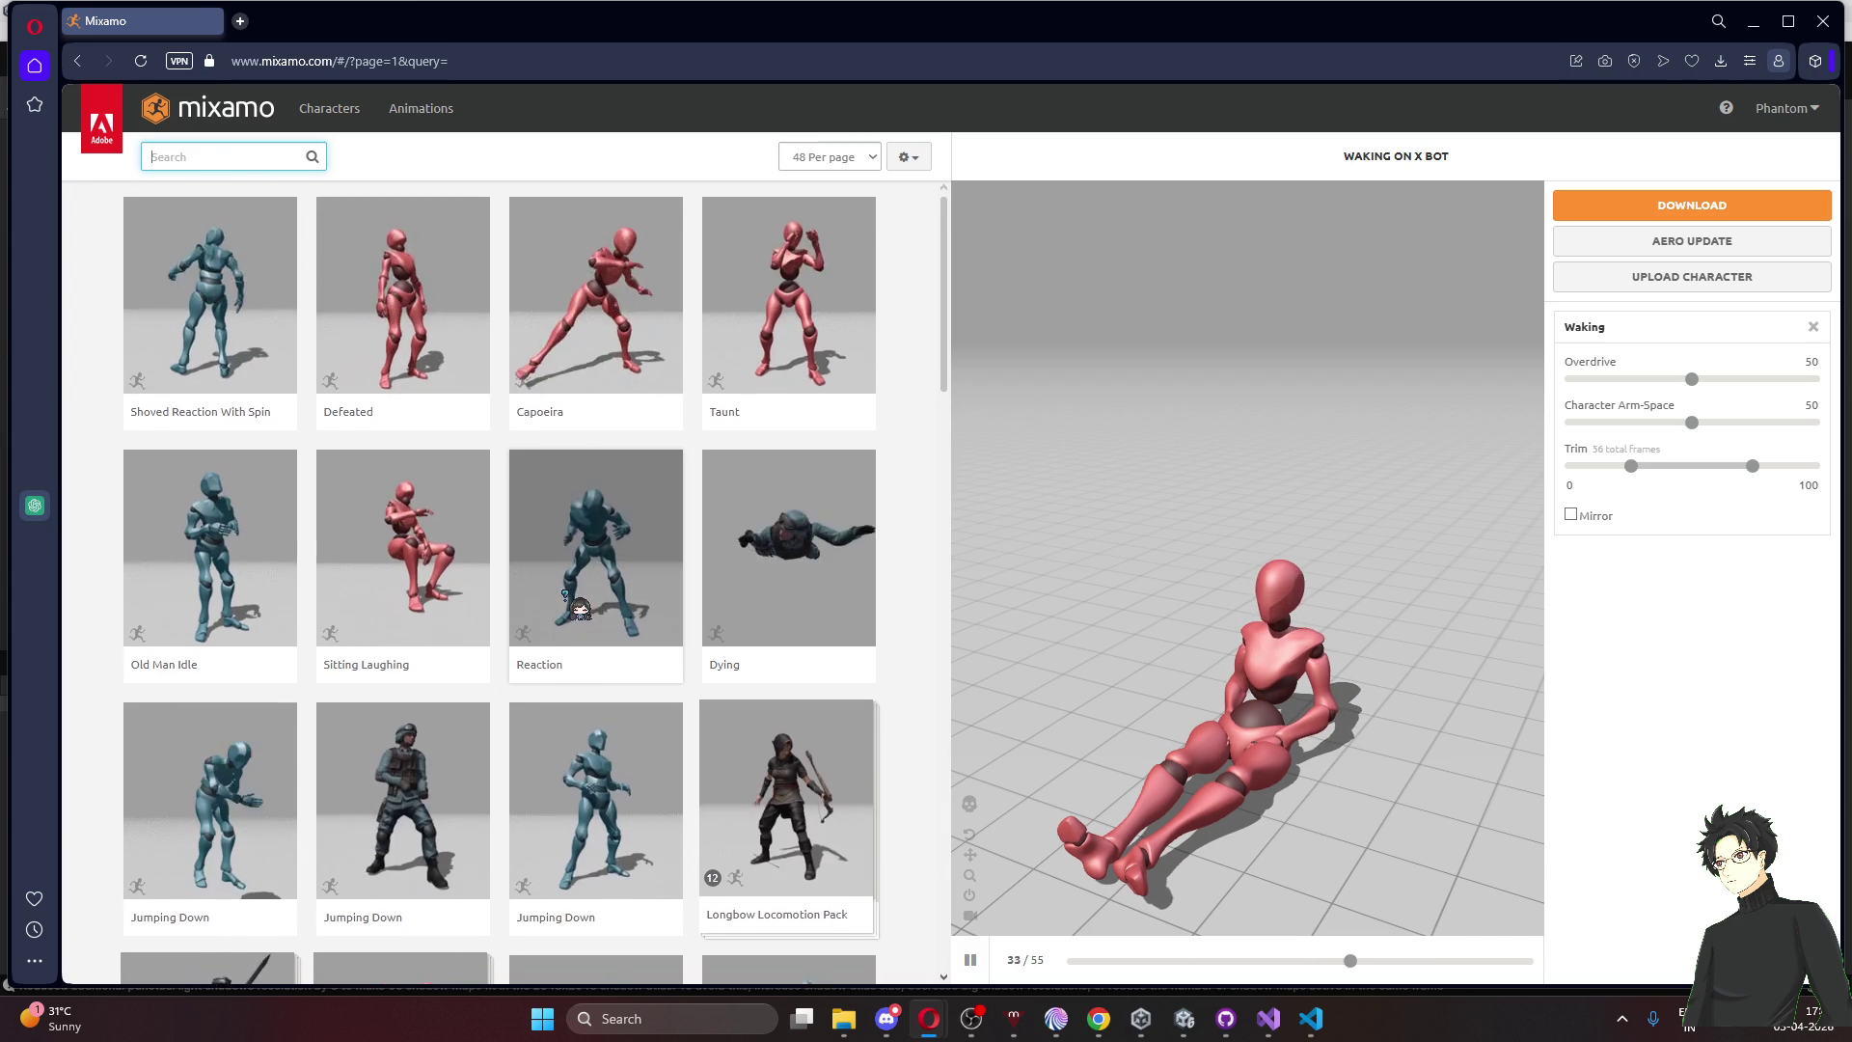
Search the animation library for 'sitting'
scroll(569, 612, "down", 1)
scroll(569, 611, "down", 1)
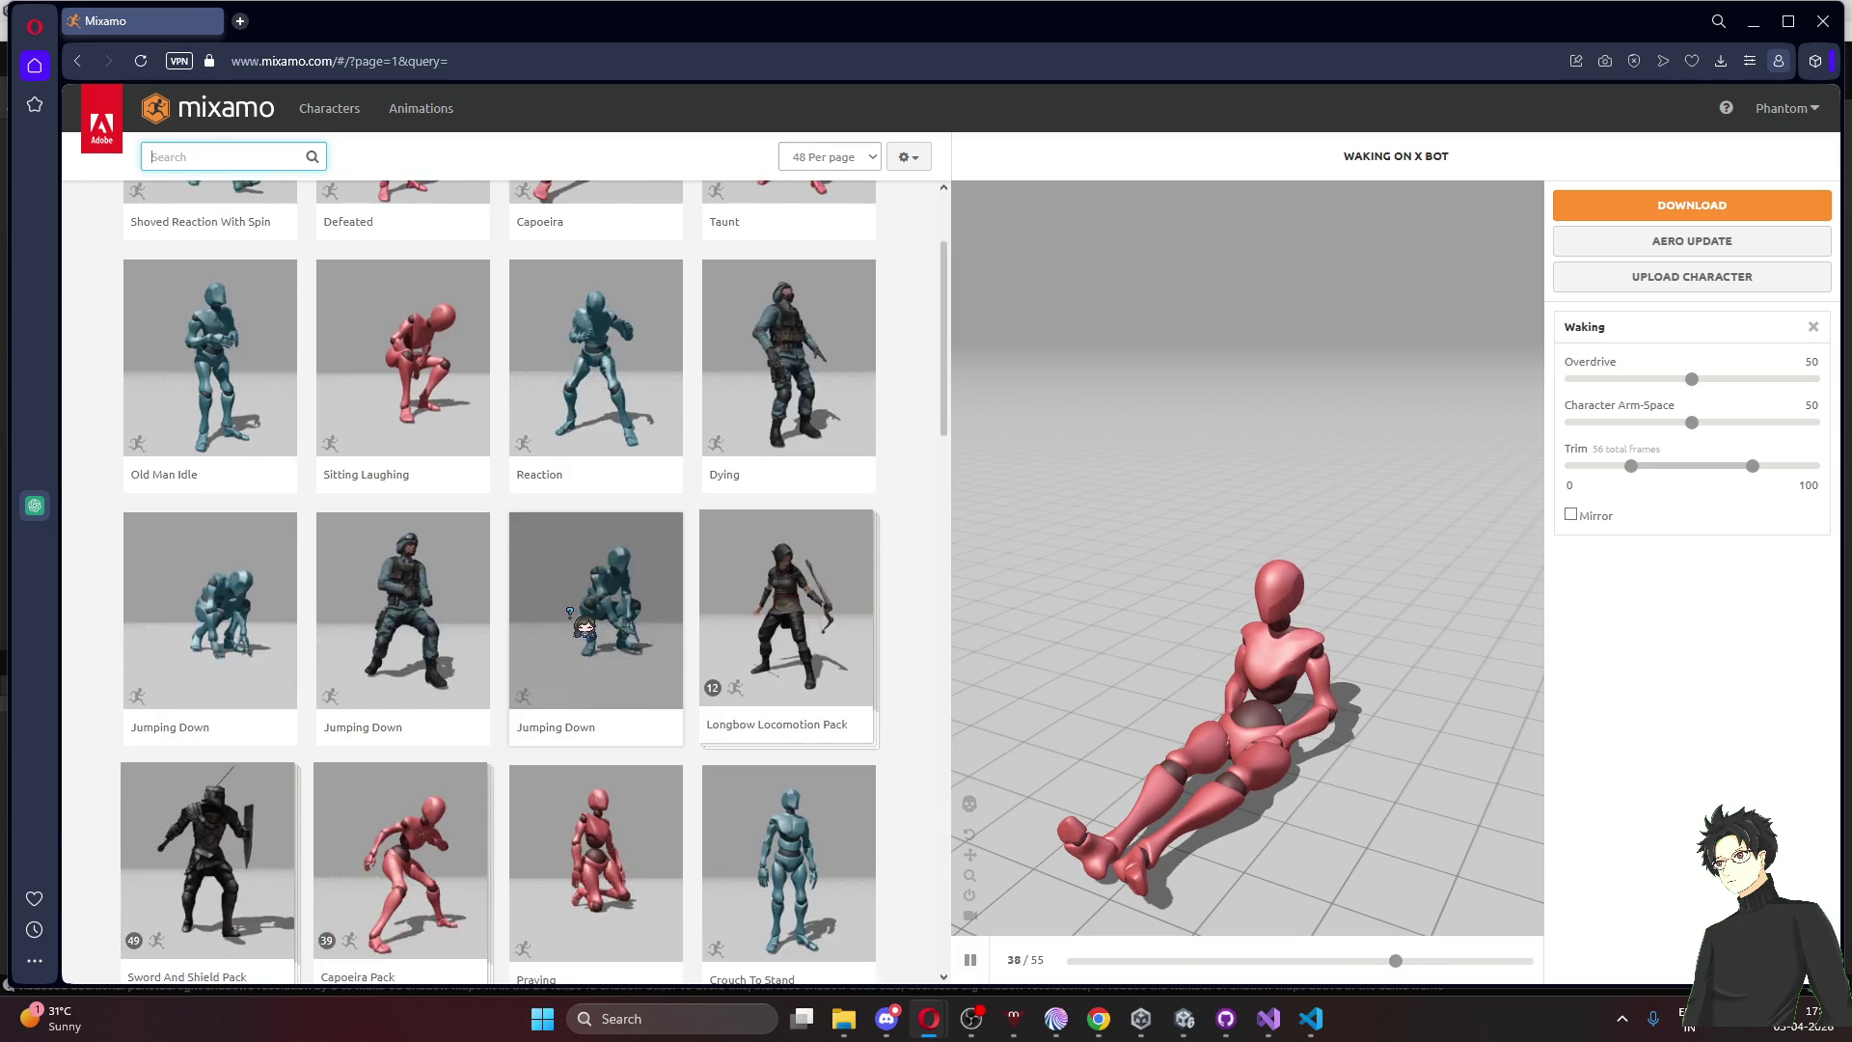
scroll(569, 611, "up", 2)
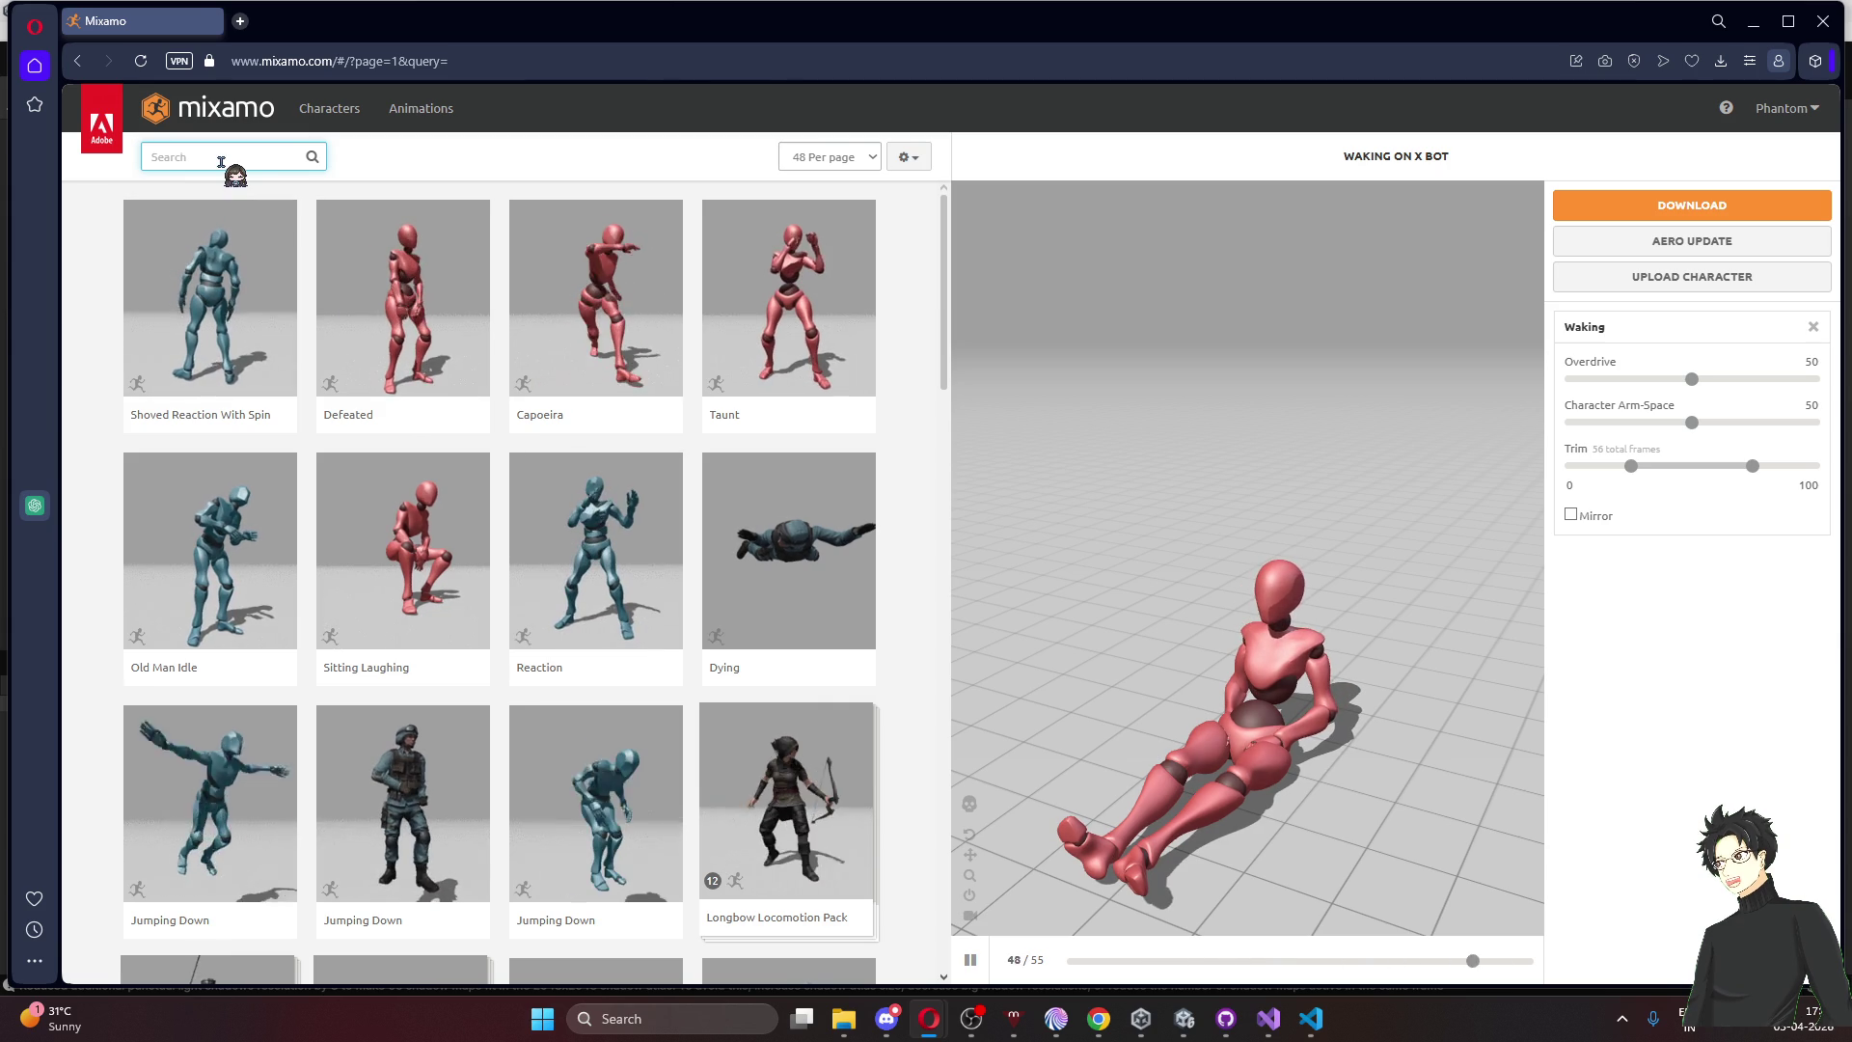
type("siting")
key("BackSpace")
key("BackSpace")
key("BackSpace")
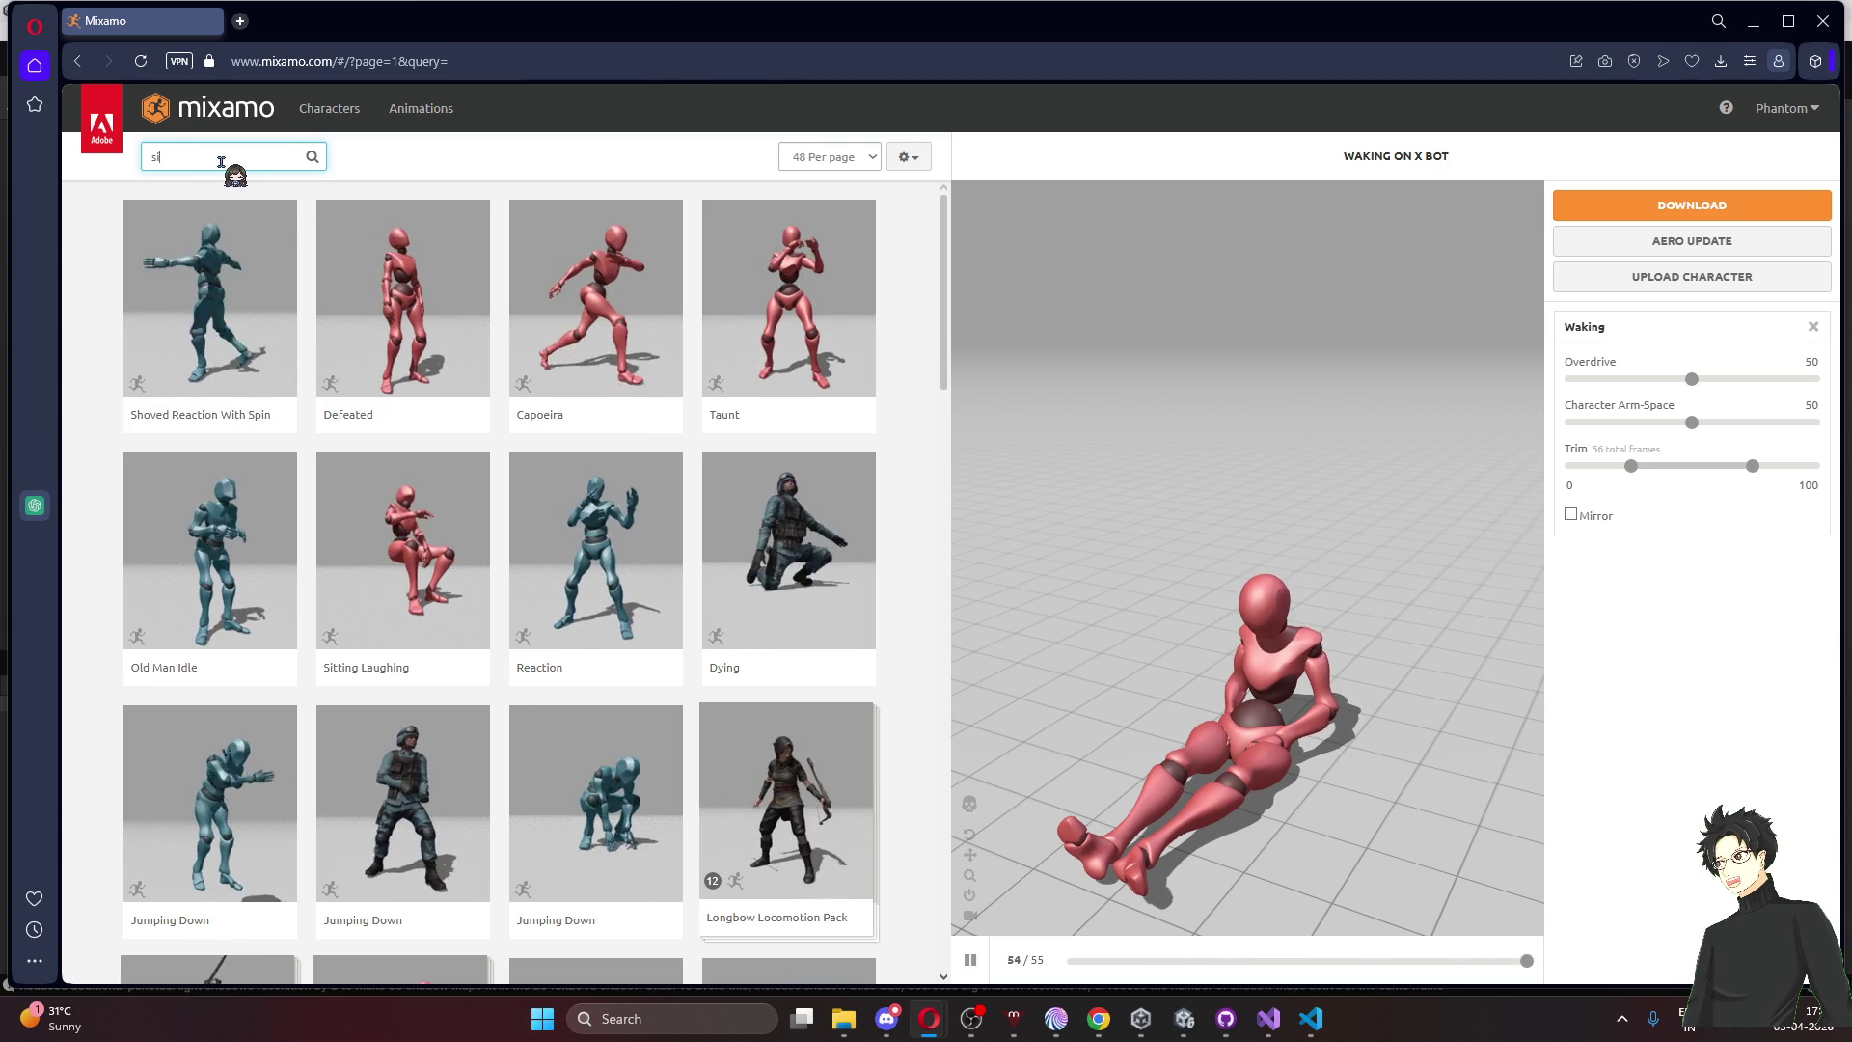
type("ting")
key("Return")
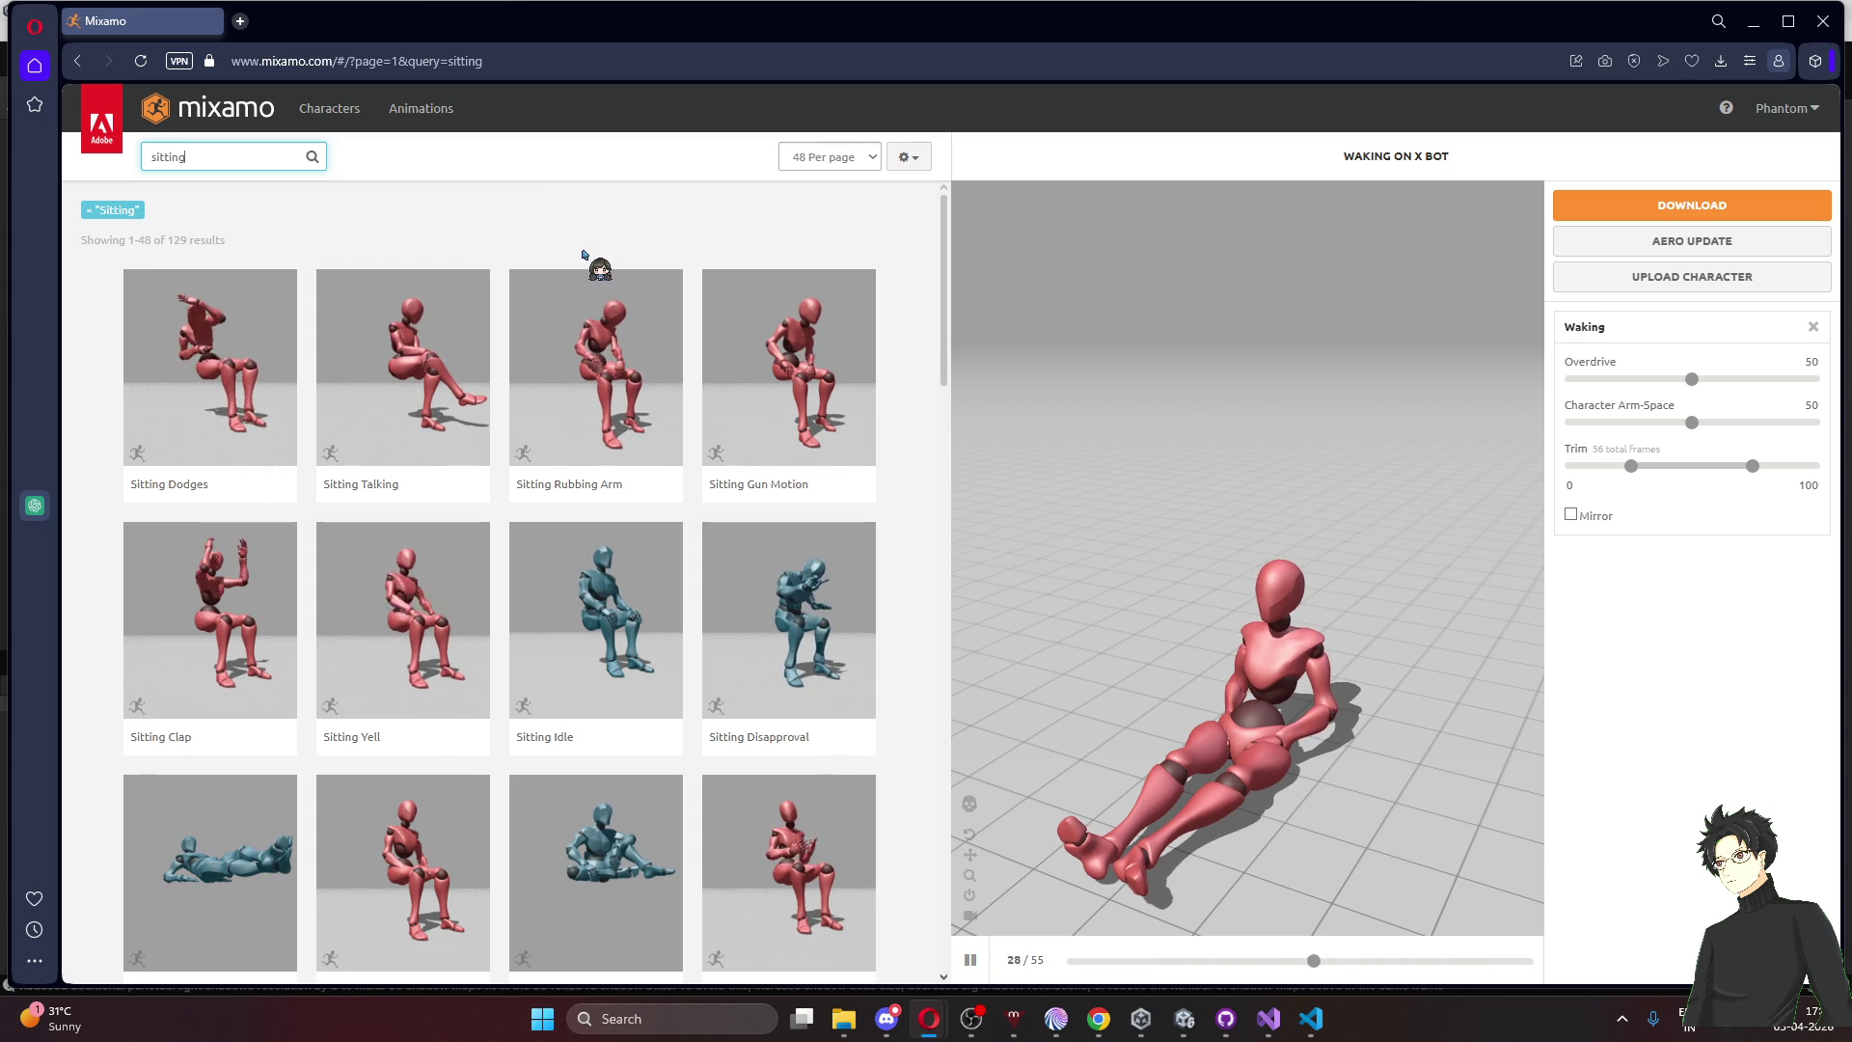
Try 'sitting yawn' and 'Yawn', then search 'sitting' again
left_click(246, 166)
type("yawn")
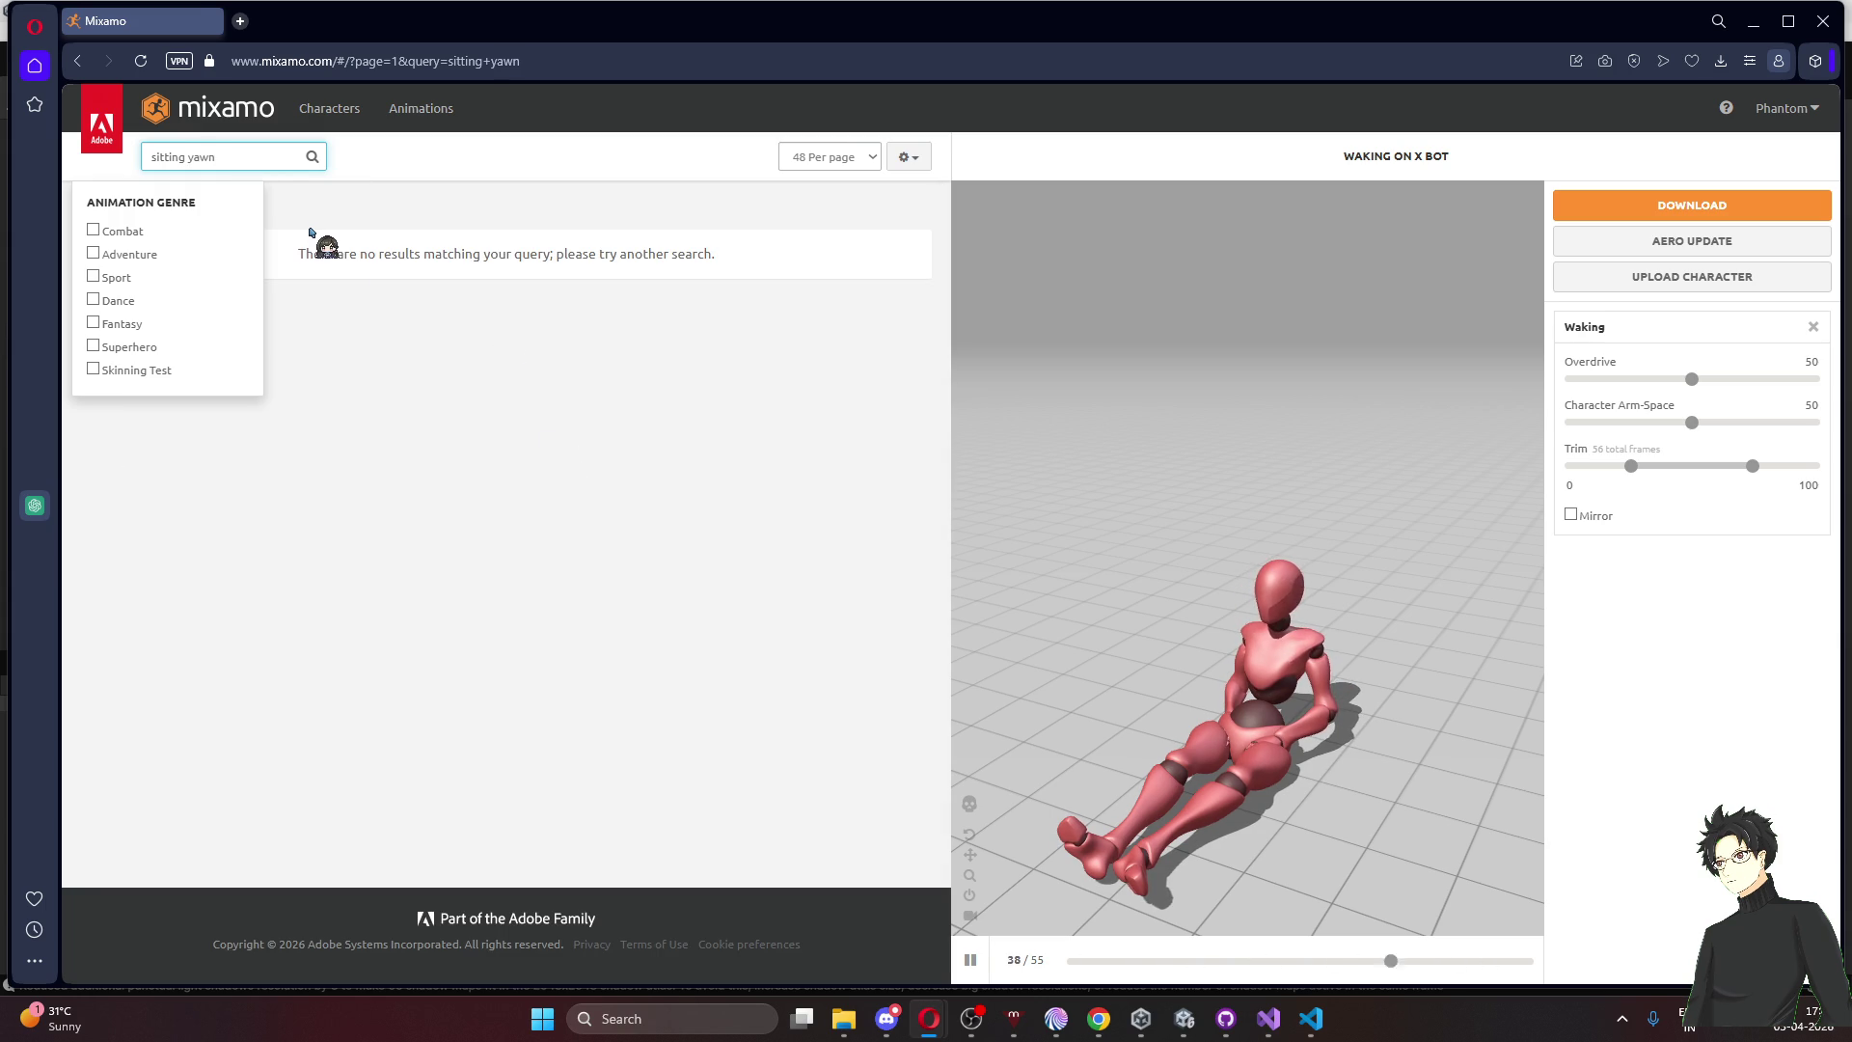
triple_click(231, 157)
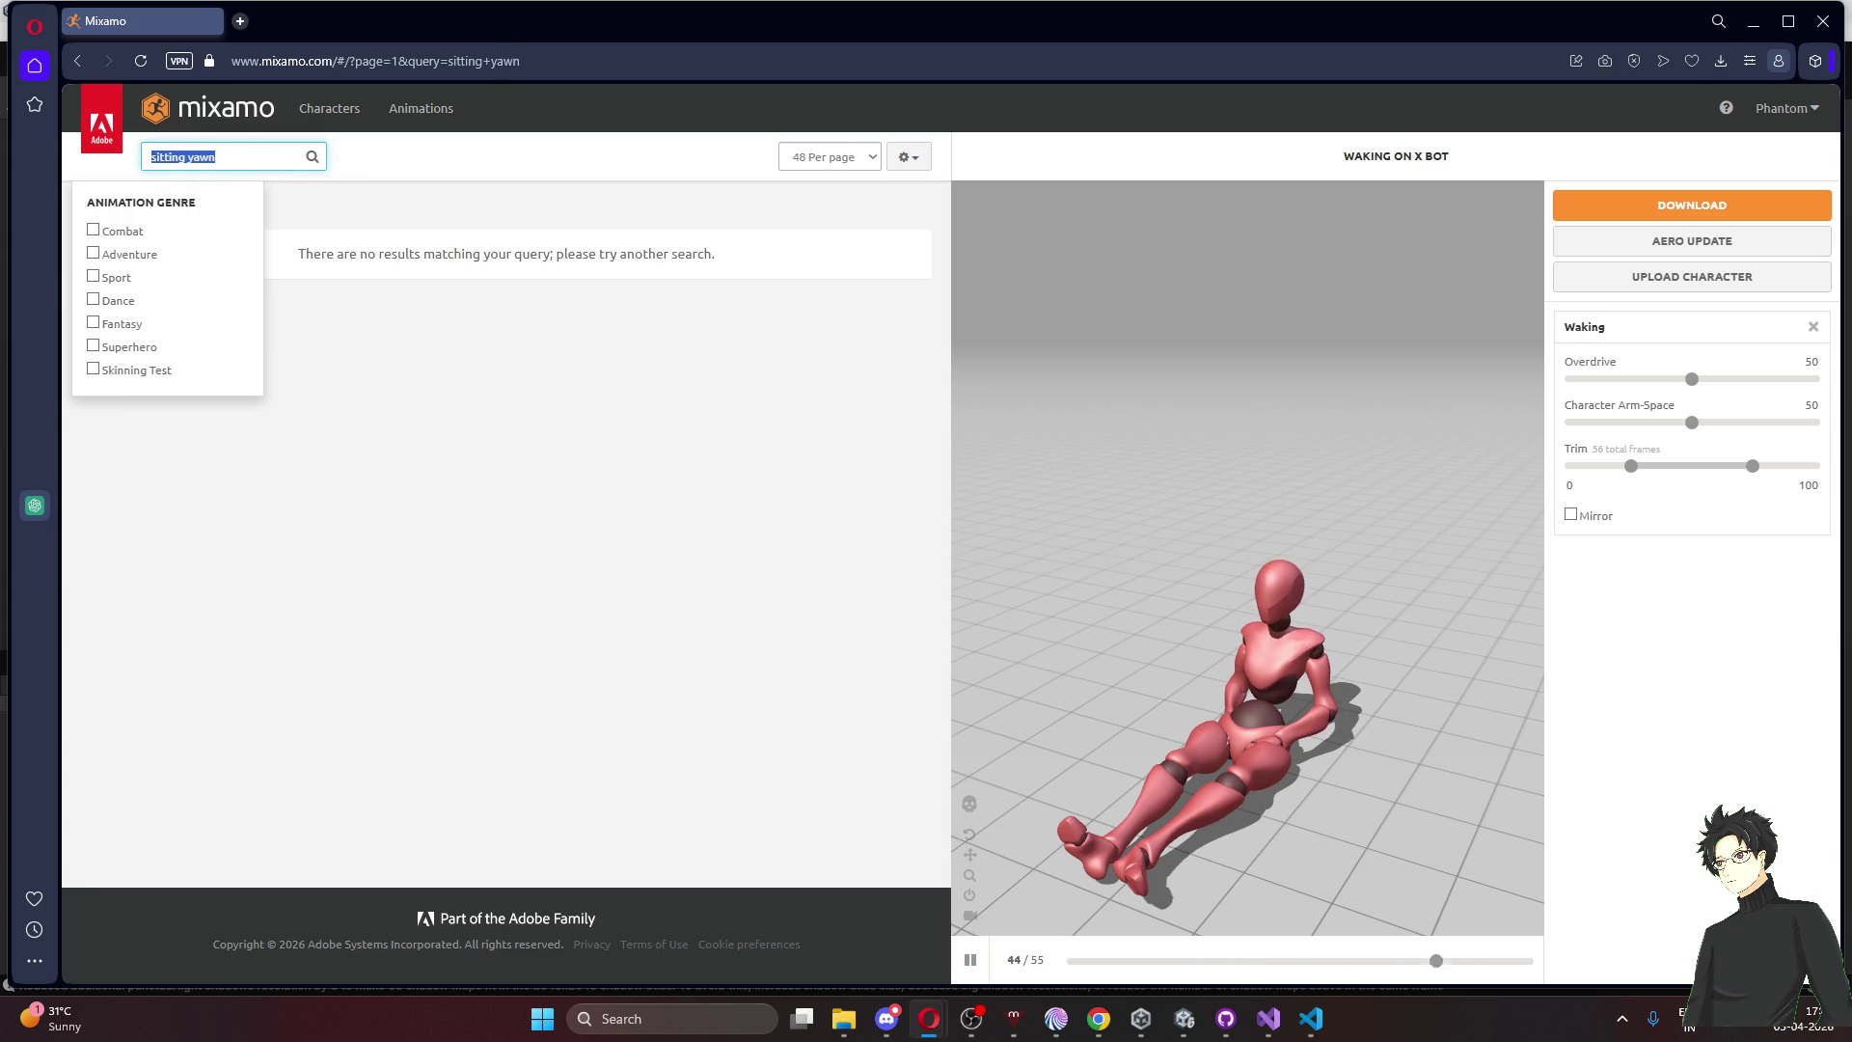
type("Yawn")
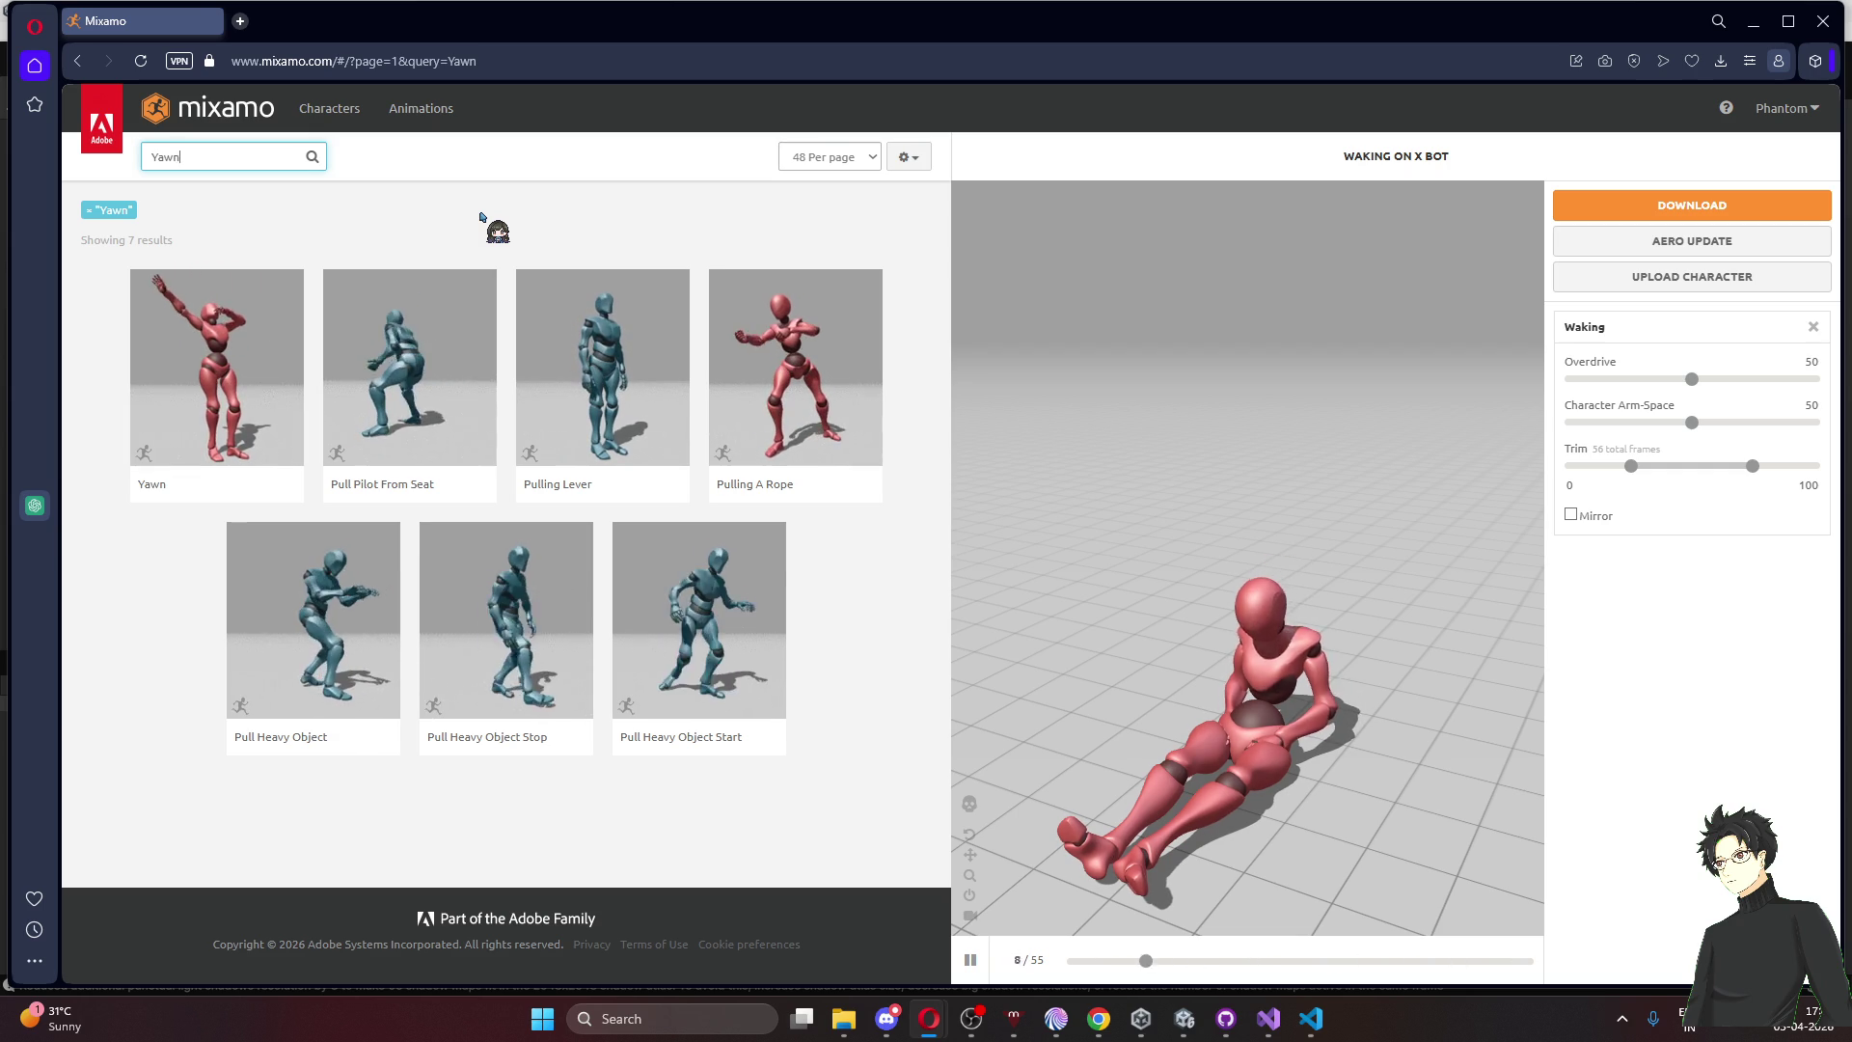
double_click(217, 164)
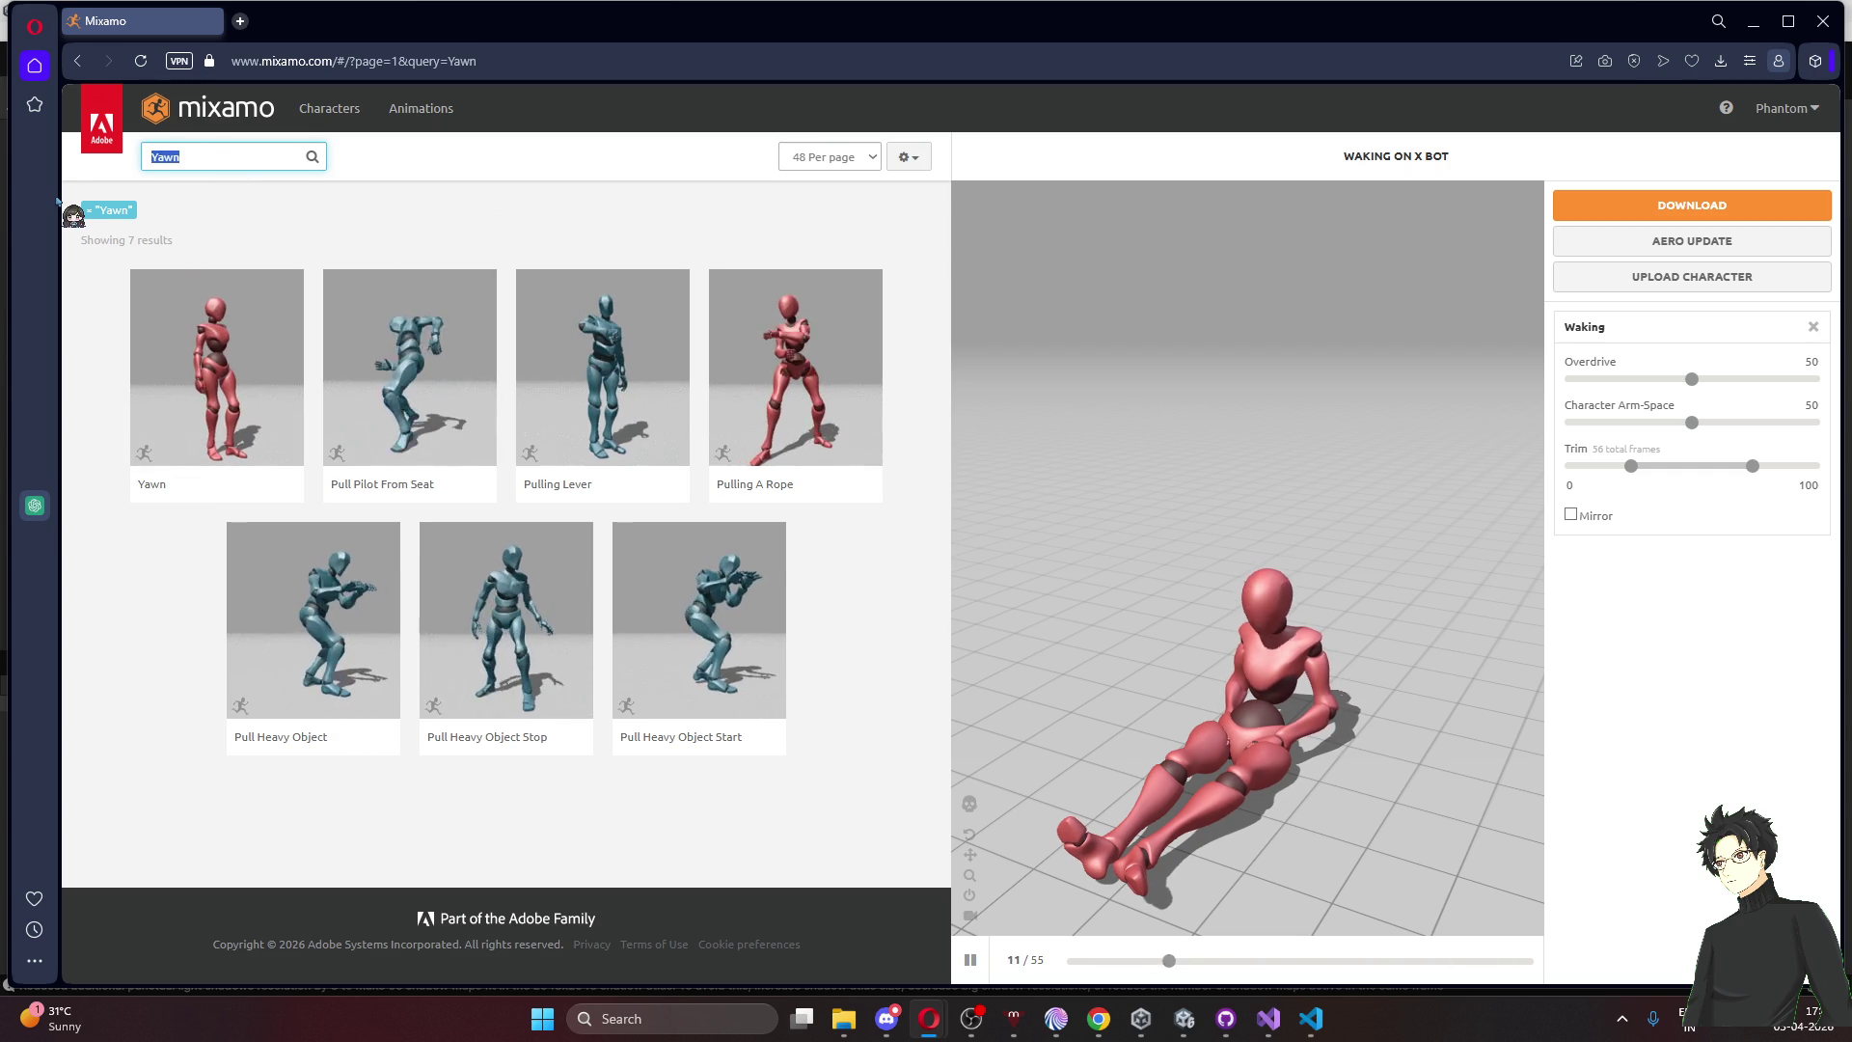
type("sitting")
key("Return")
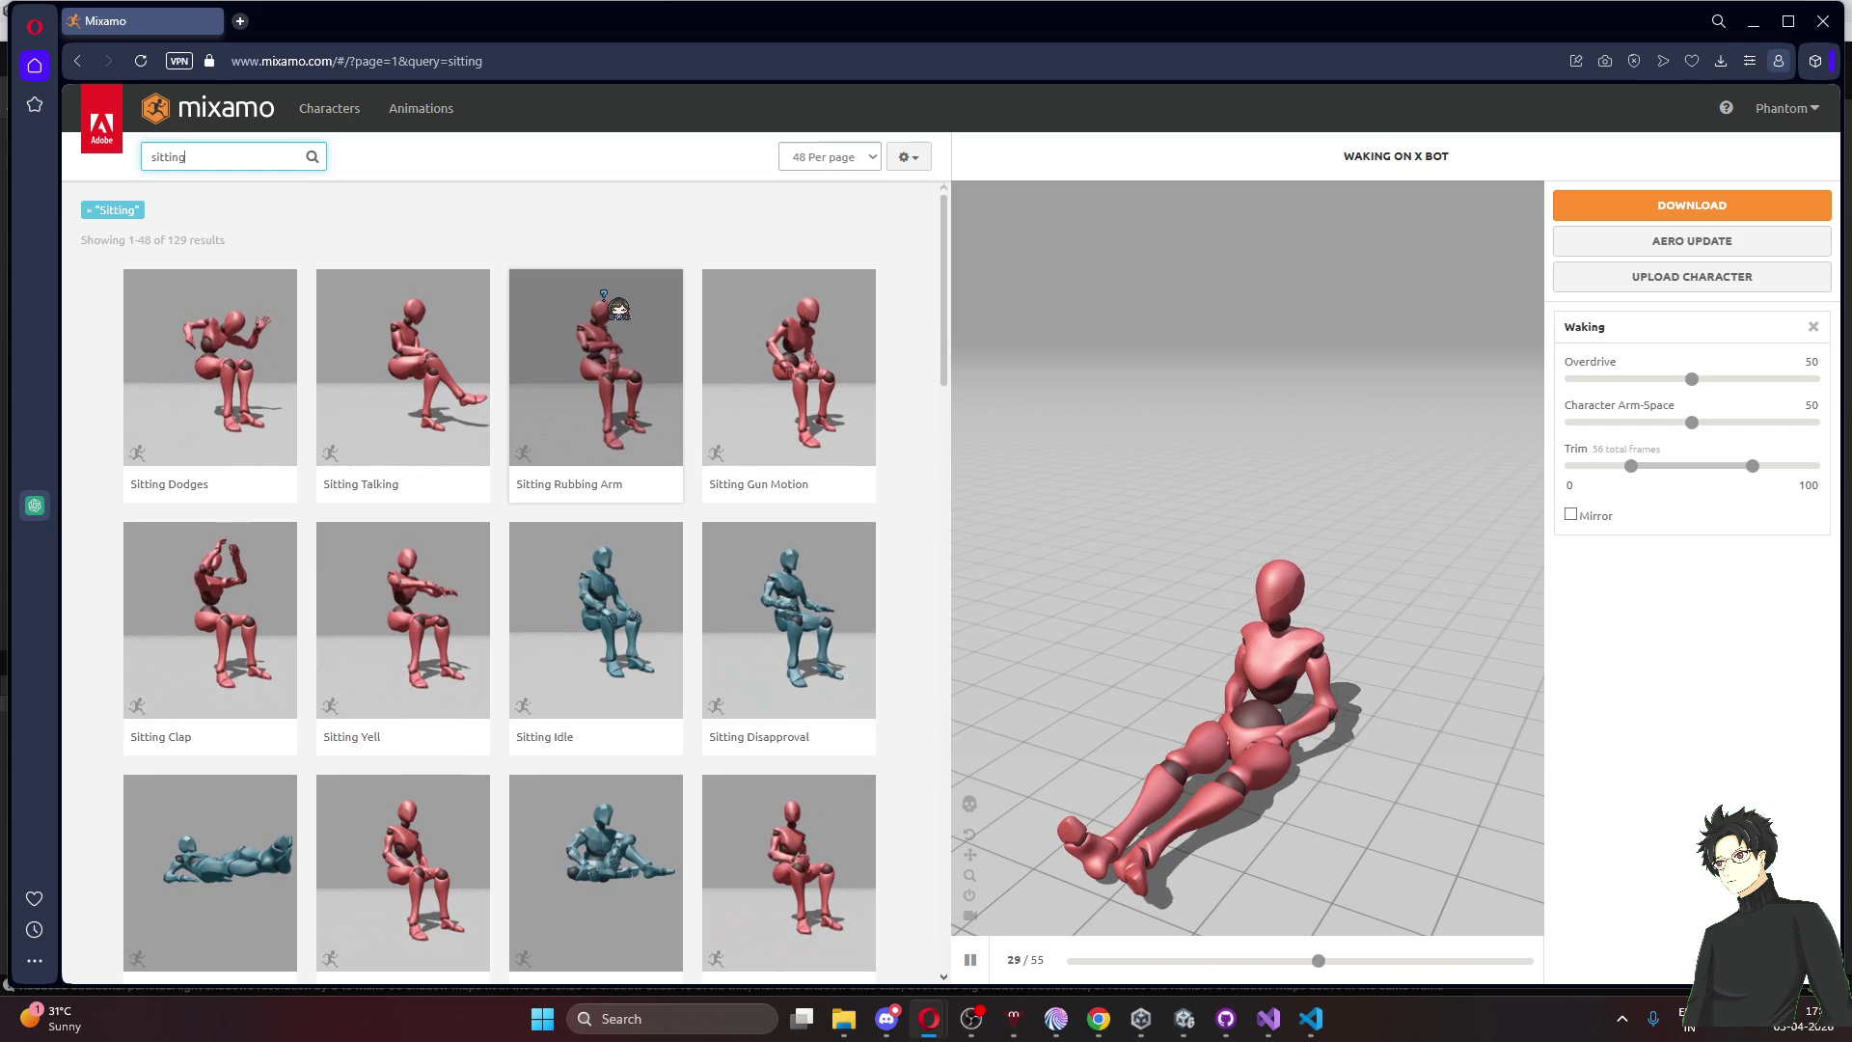
Apply the Sitting animation to X Bot and bring up its FBX Binary, 30 fps download settings
scroll(605, 293, "down", 1)
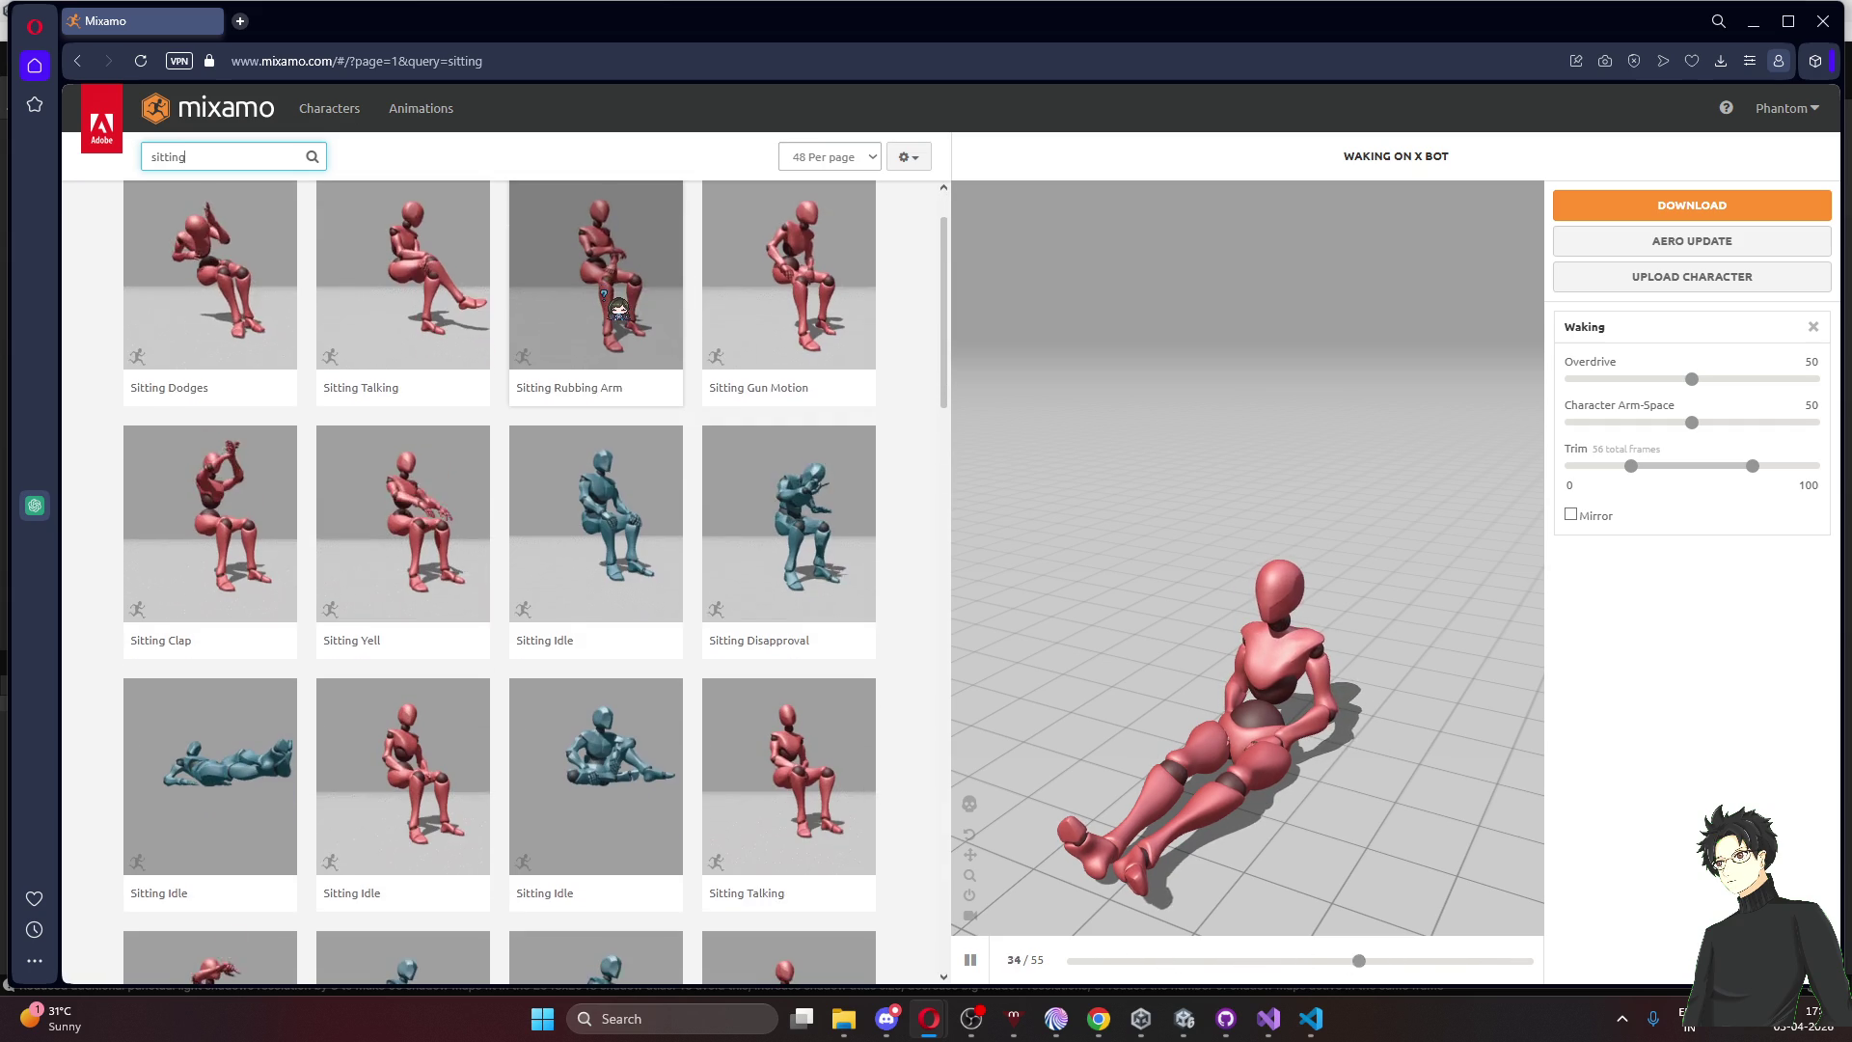
scroll(618, 308, "down", 1)
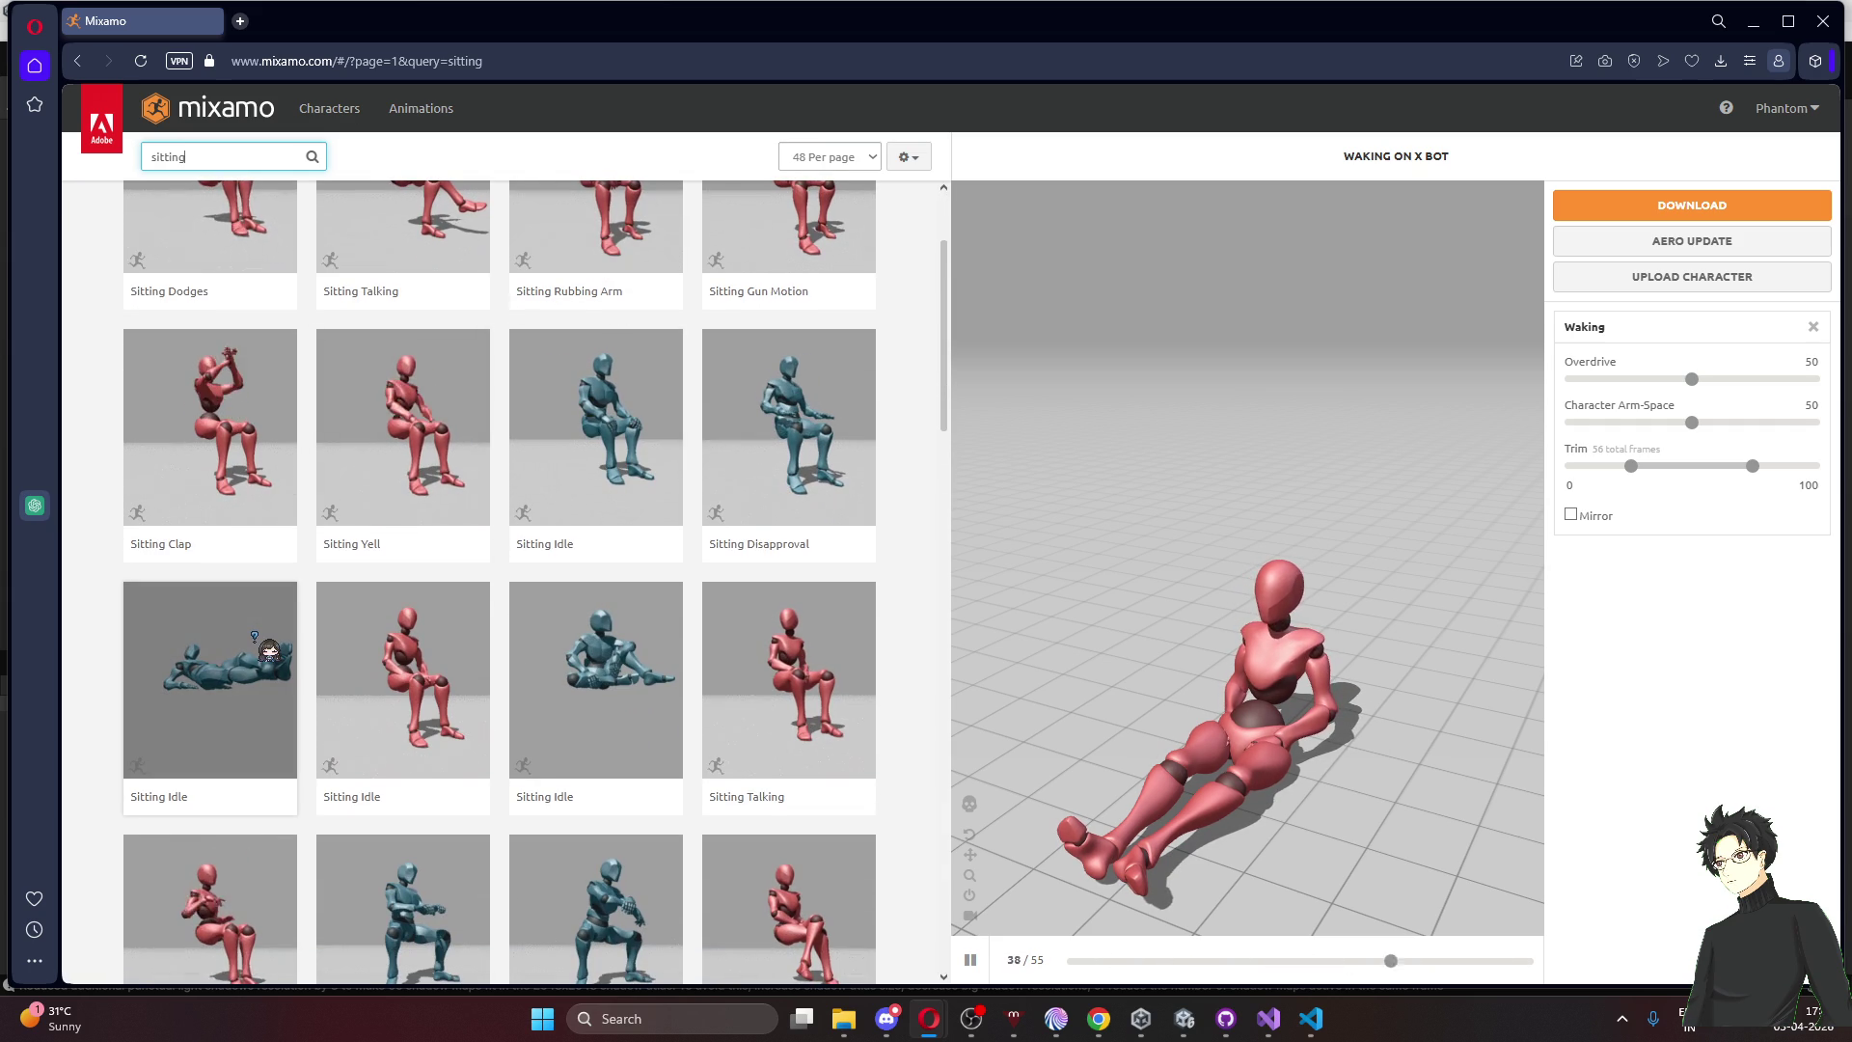
scroll(709, 642, "down", 2)
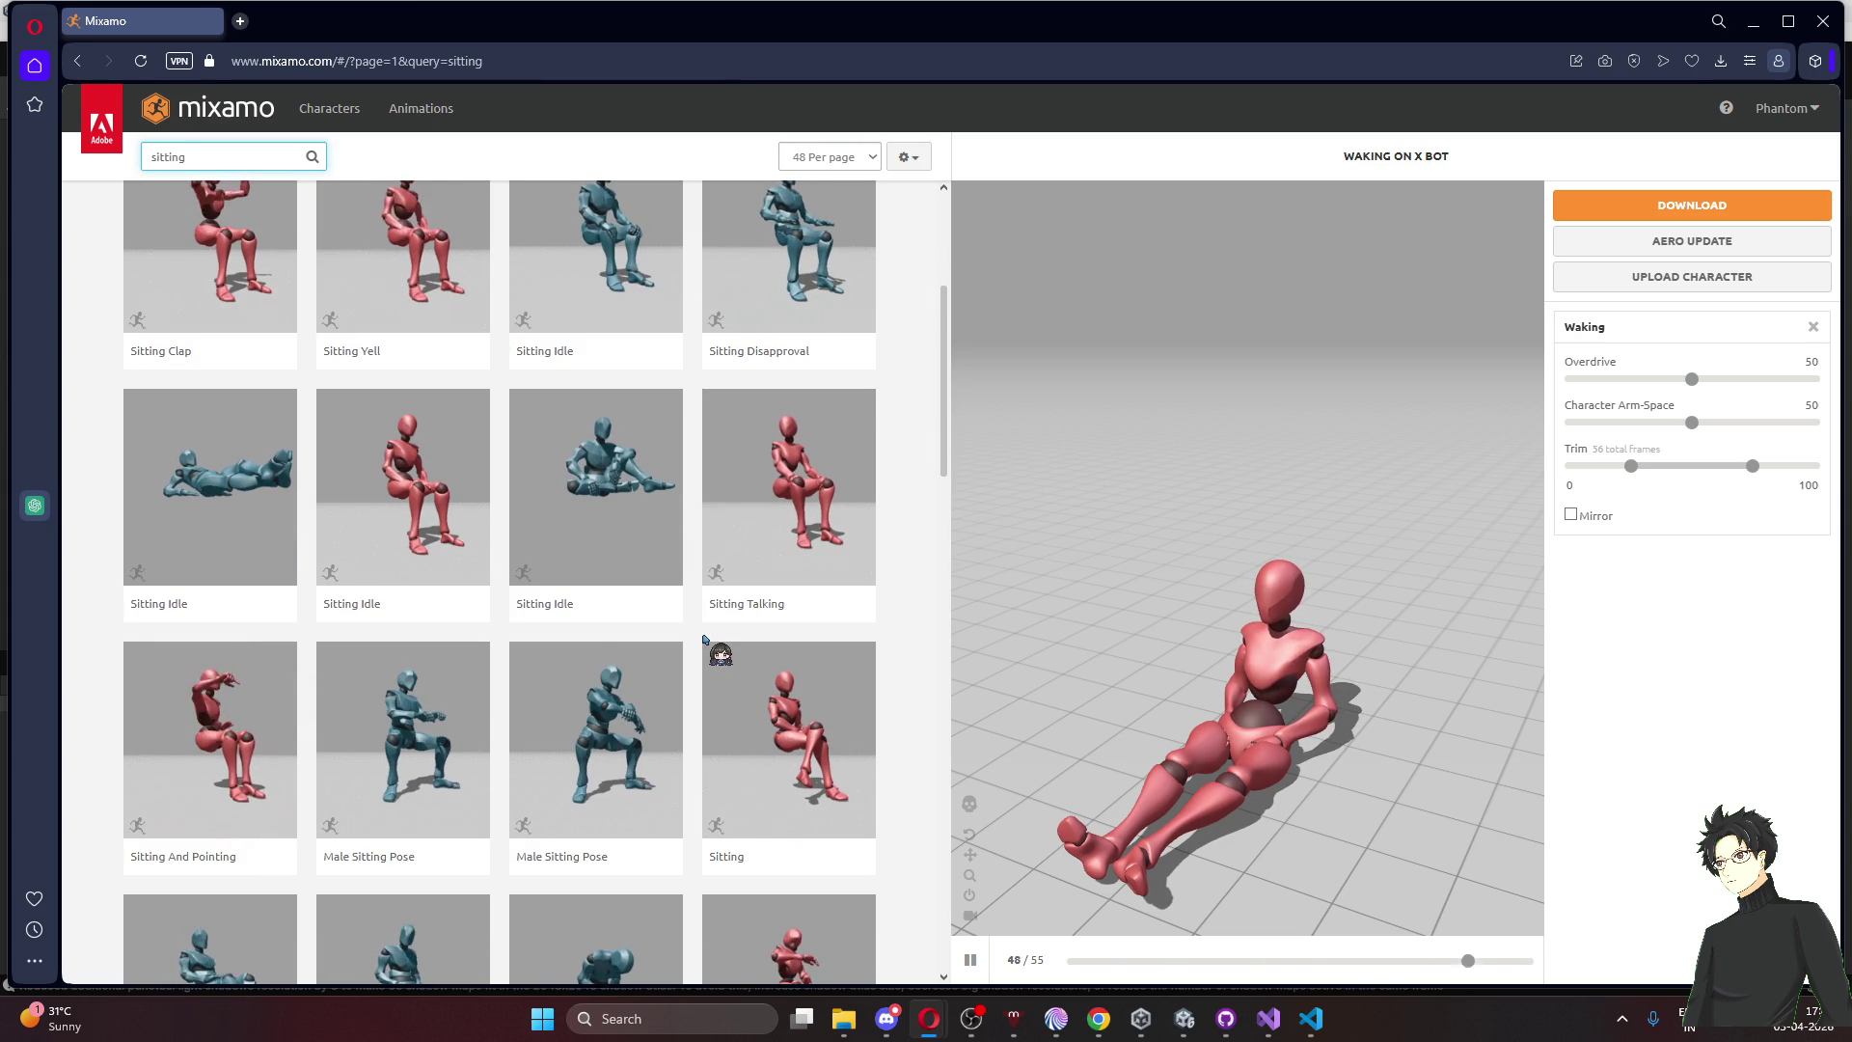
scroll(705, 638, "down", 2)
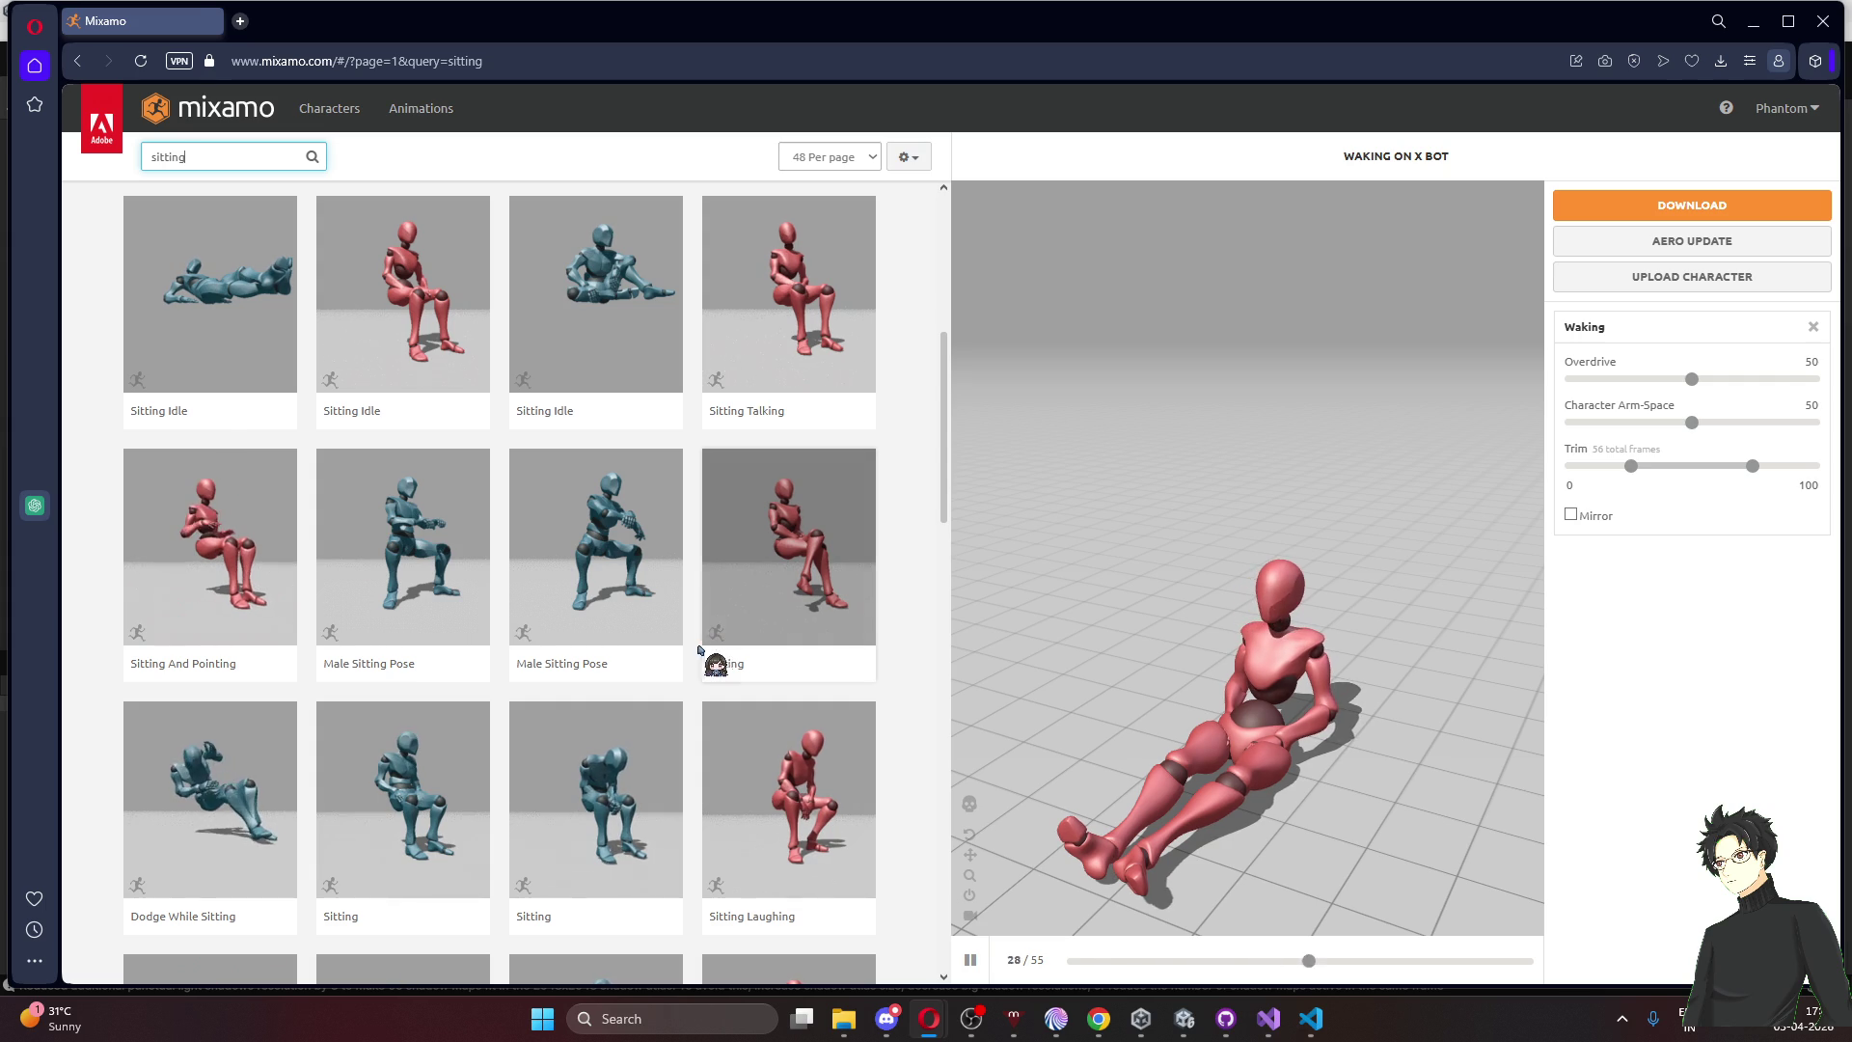
left_click(710, 663)
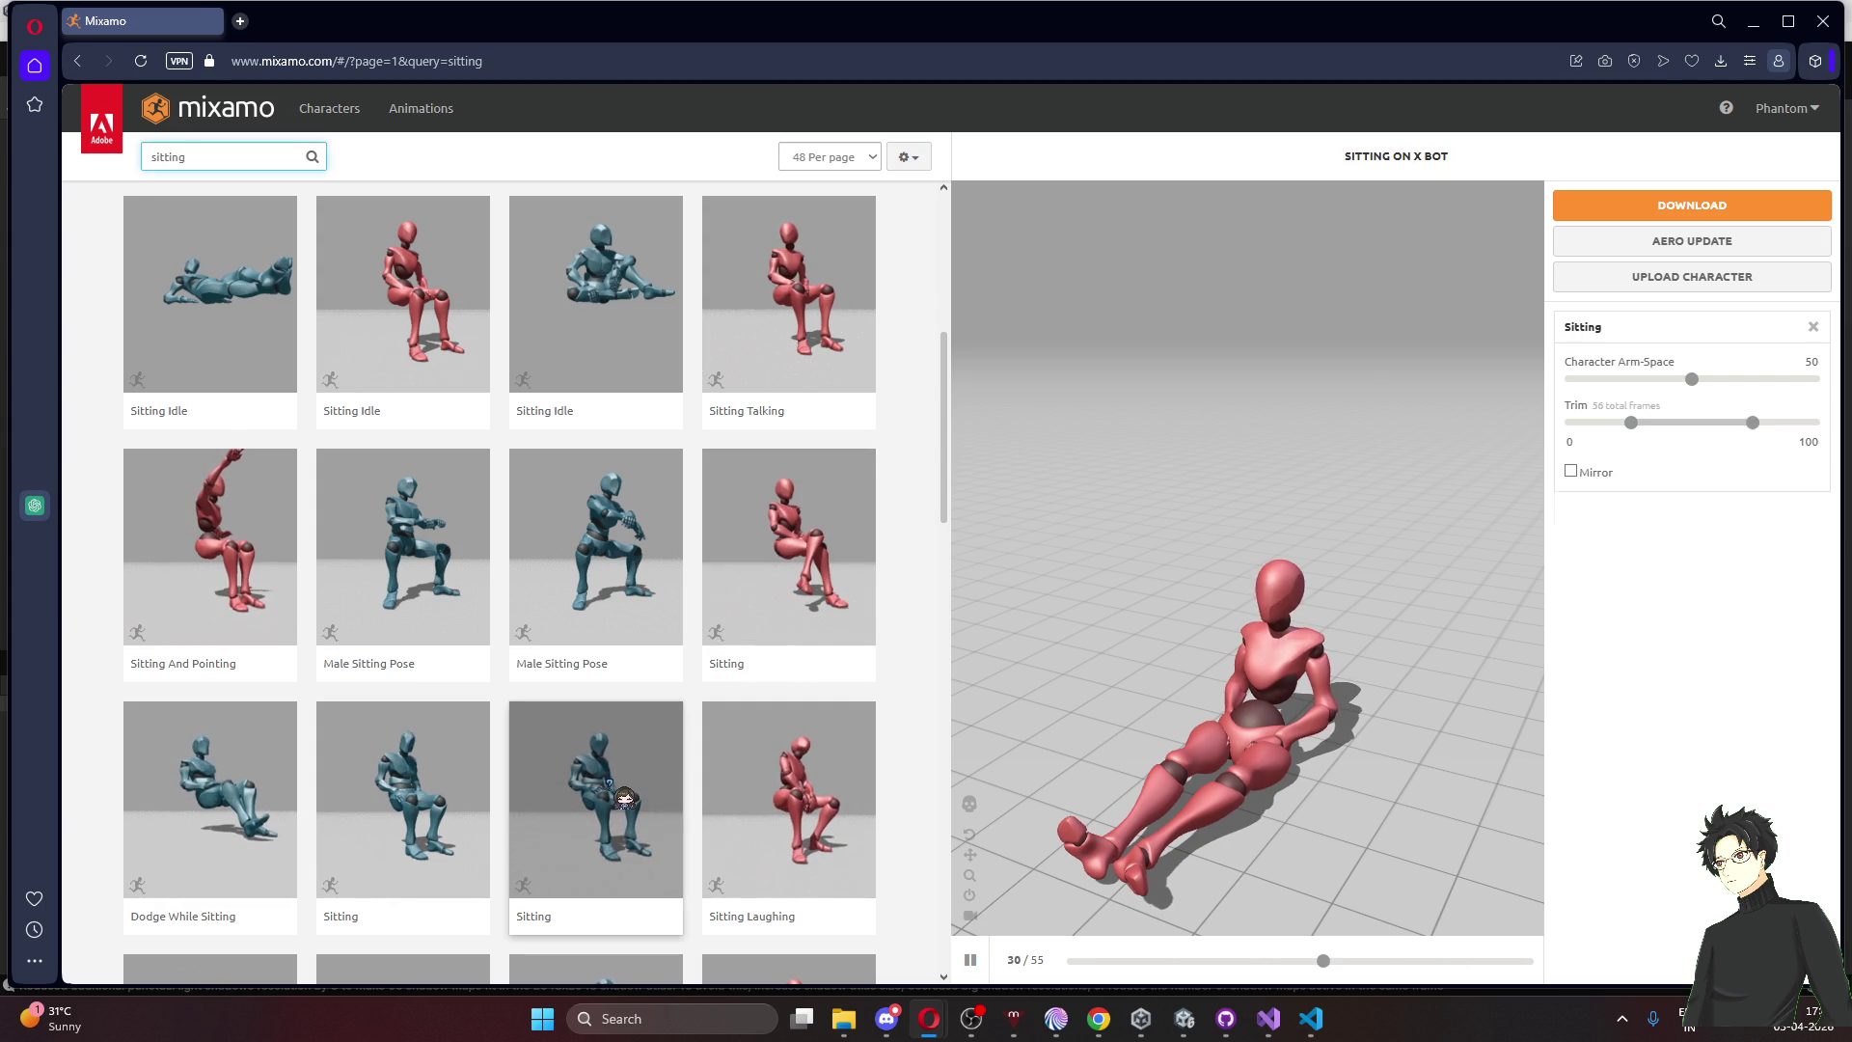
left_click(1717, 206)
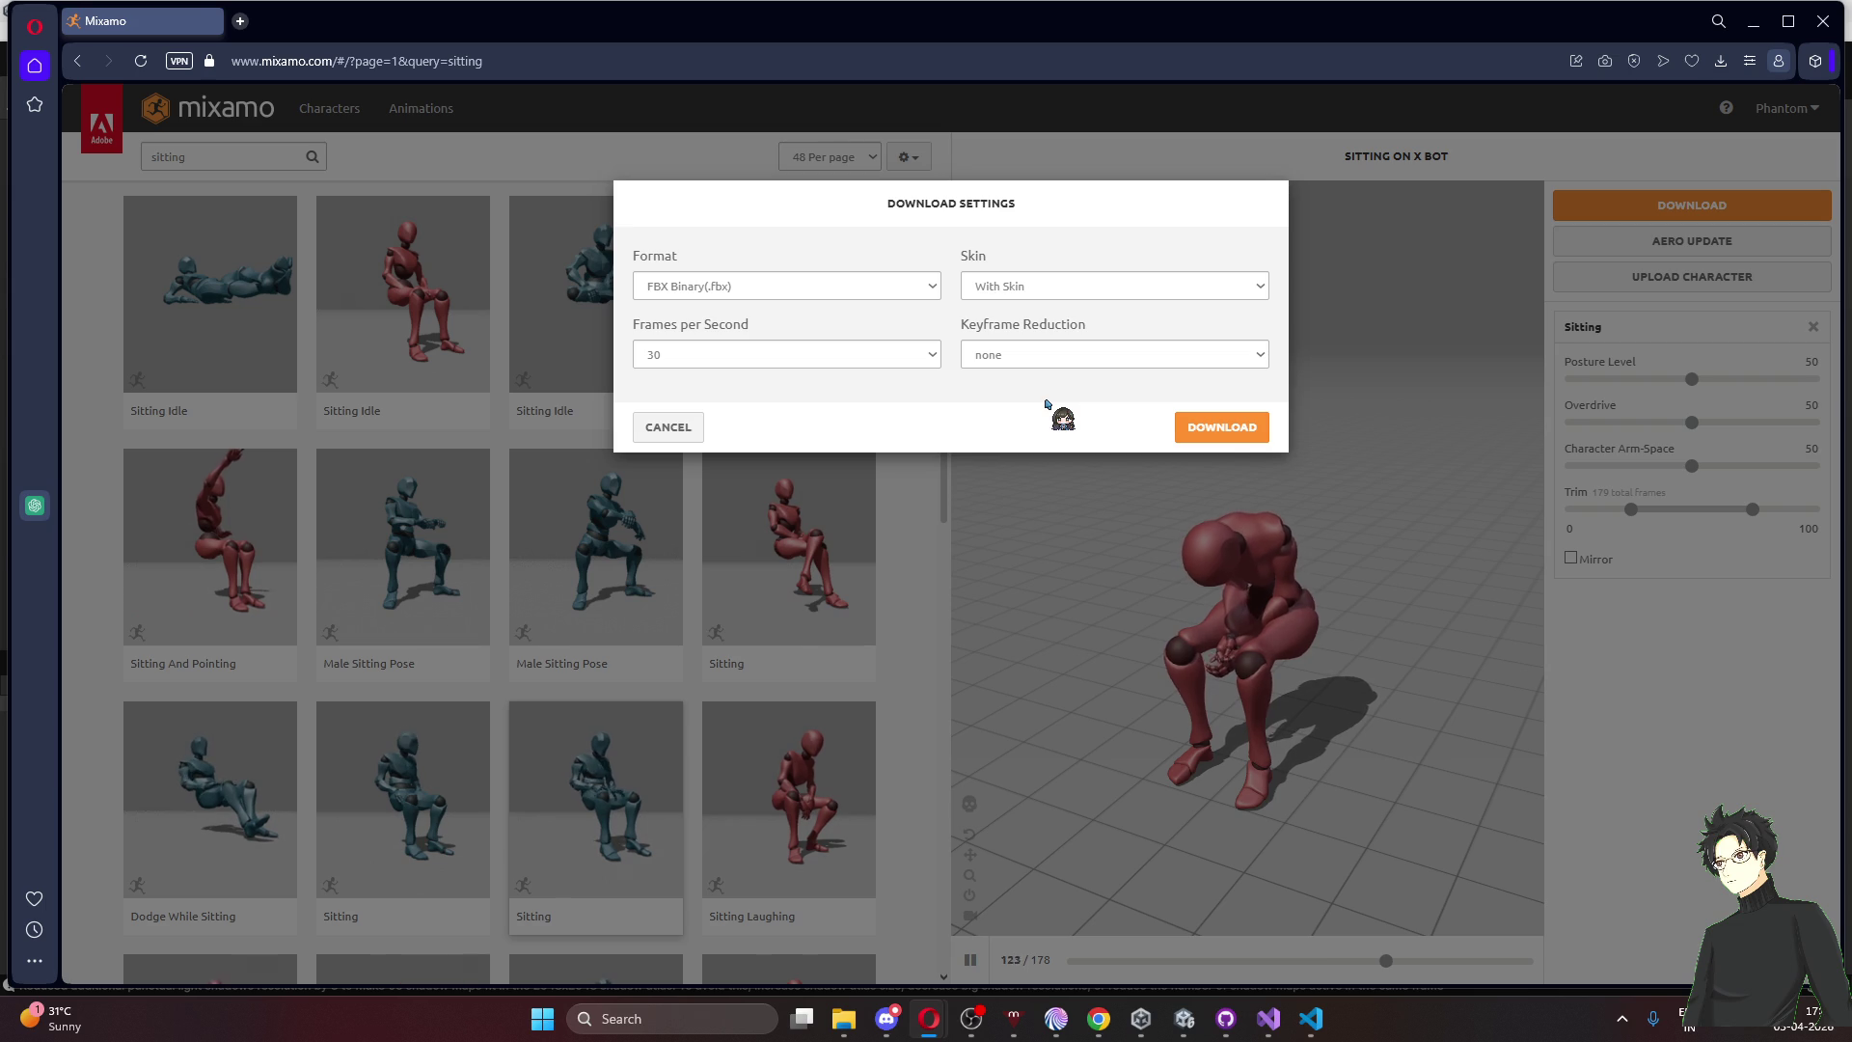
Download Sitting.fbx without skin, confirm it finished, and switch to the Unity editor
left_click(1082, 287)
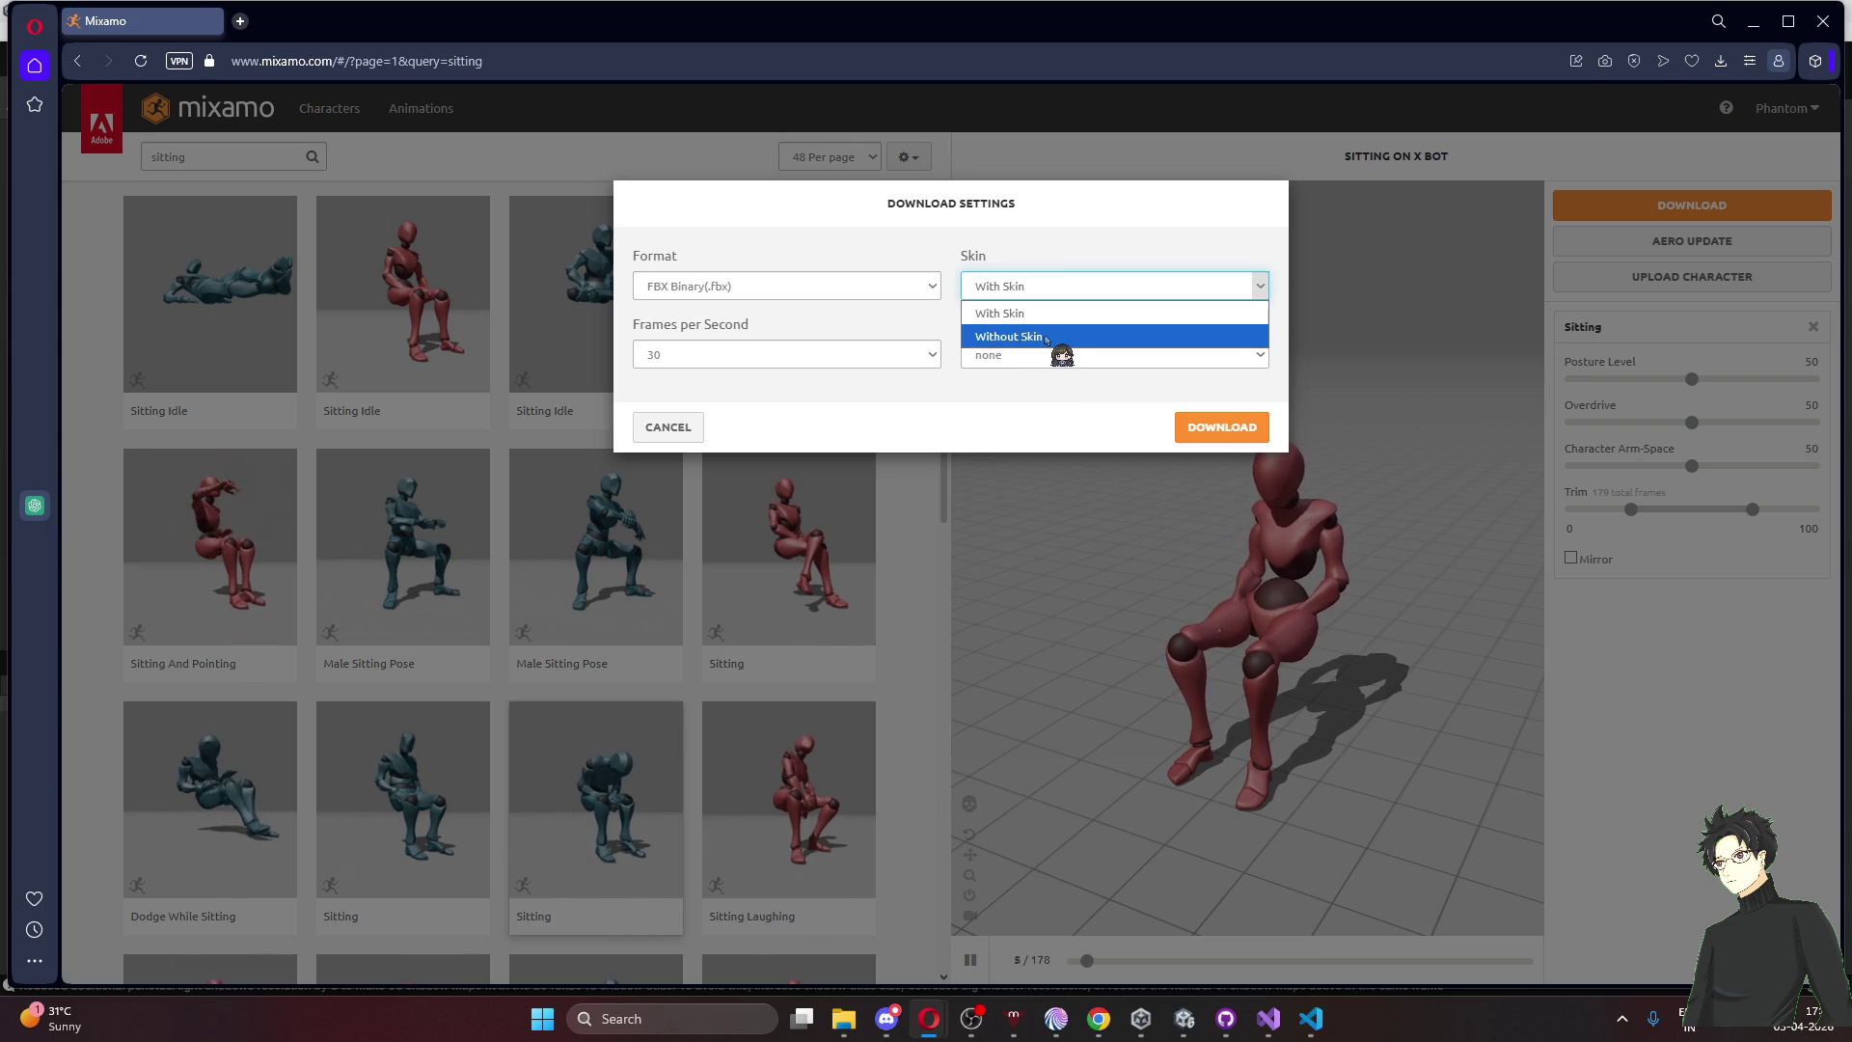
left_click(1047, 338)
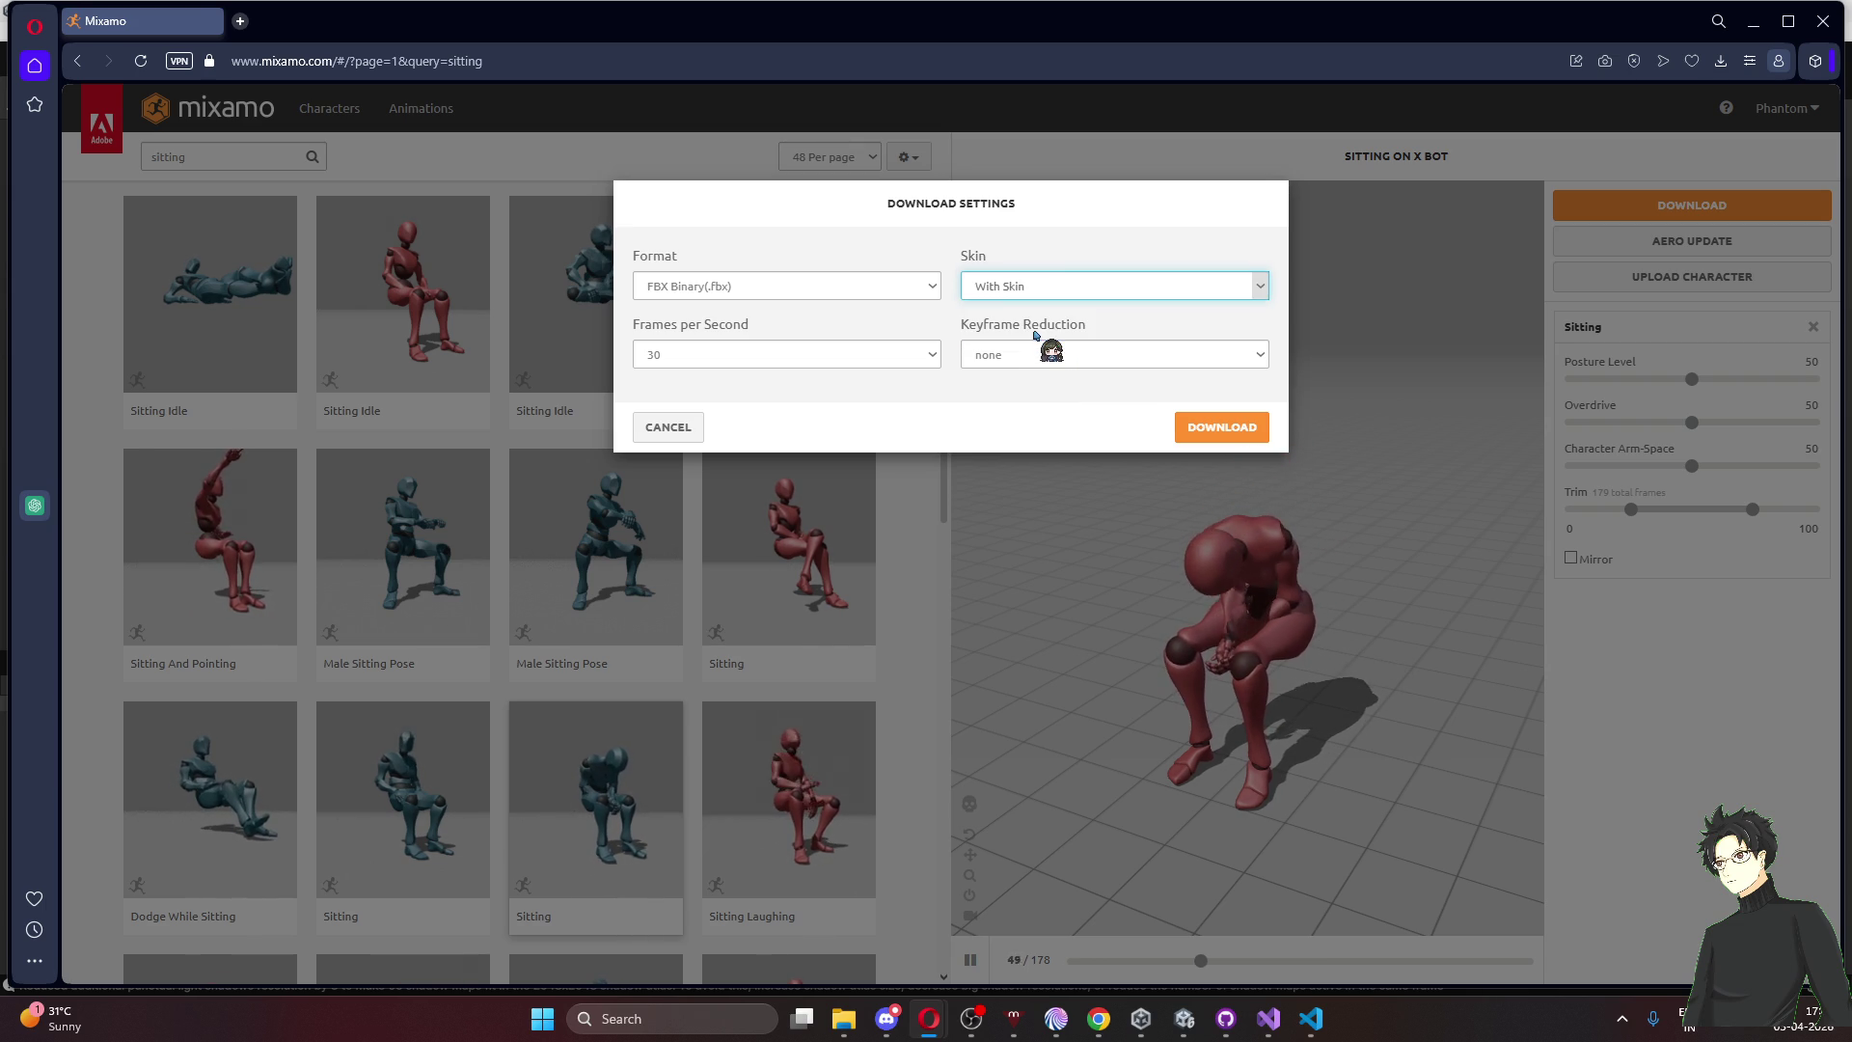
left_click(1213, 426)
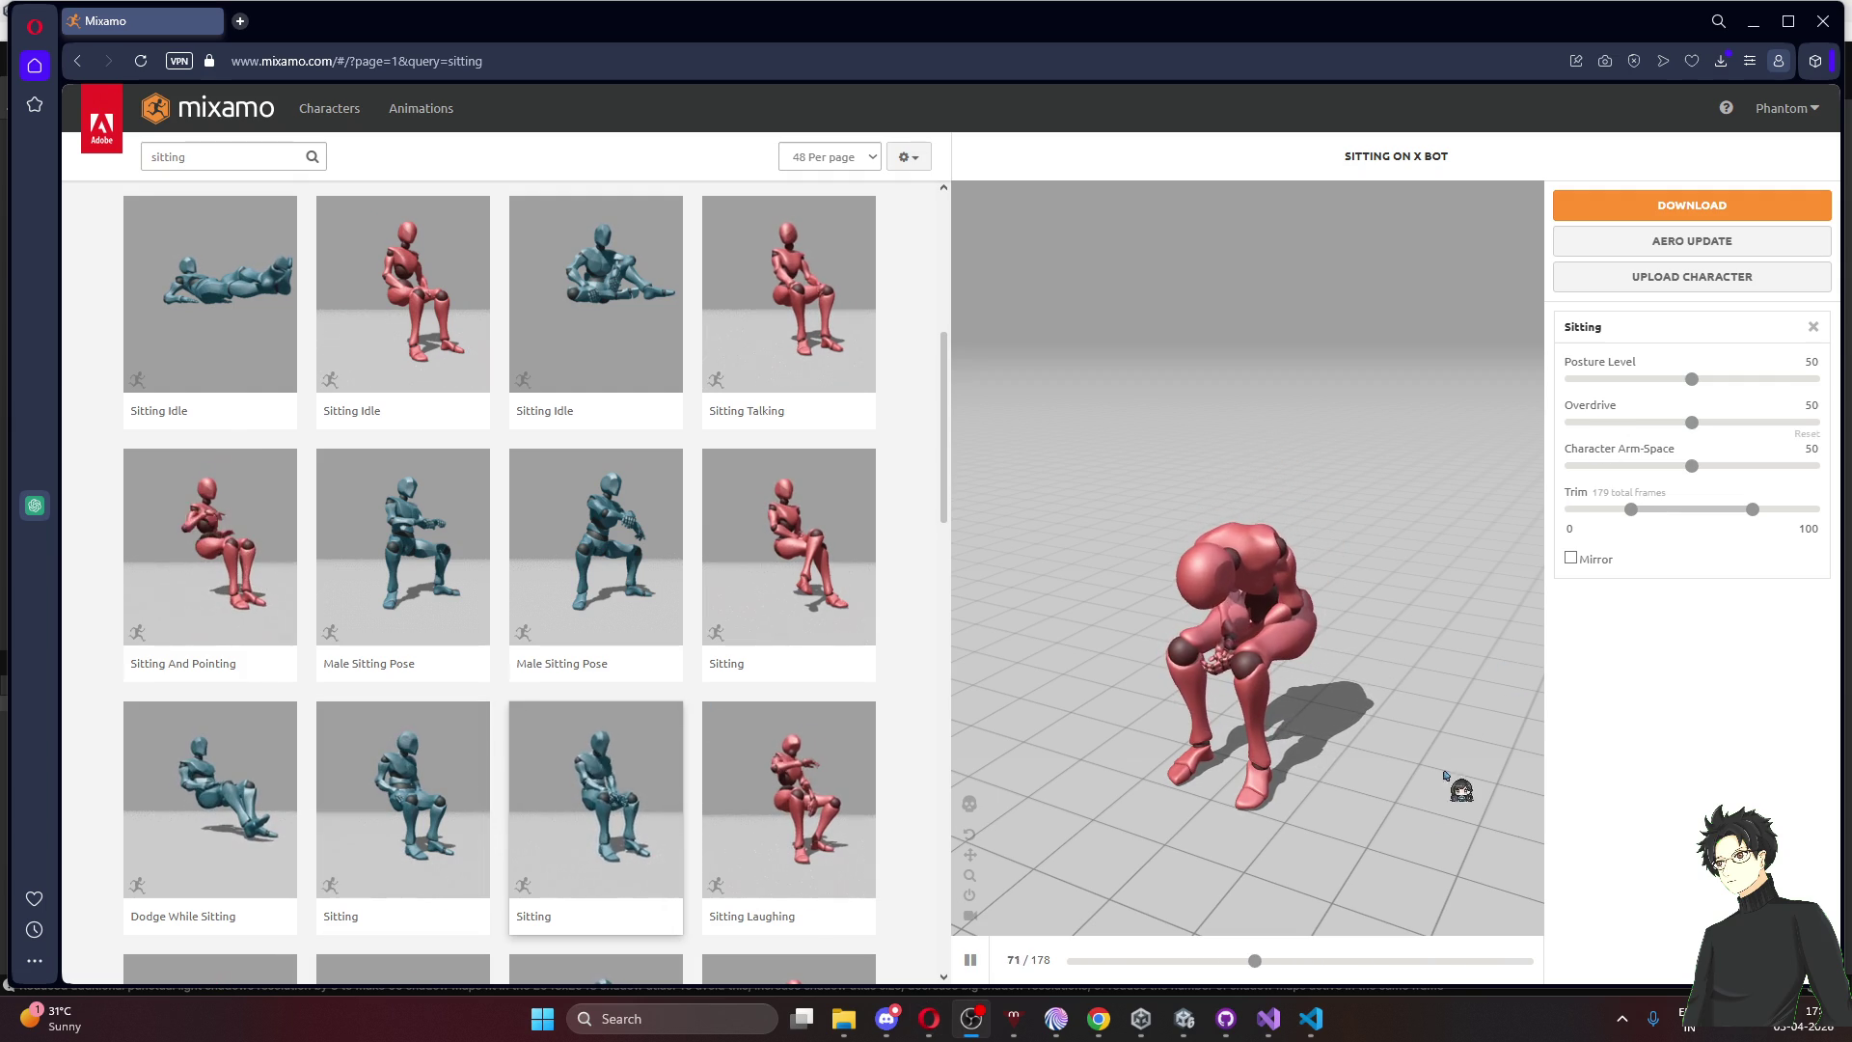
left_click(1720, 61)
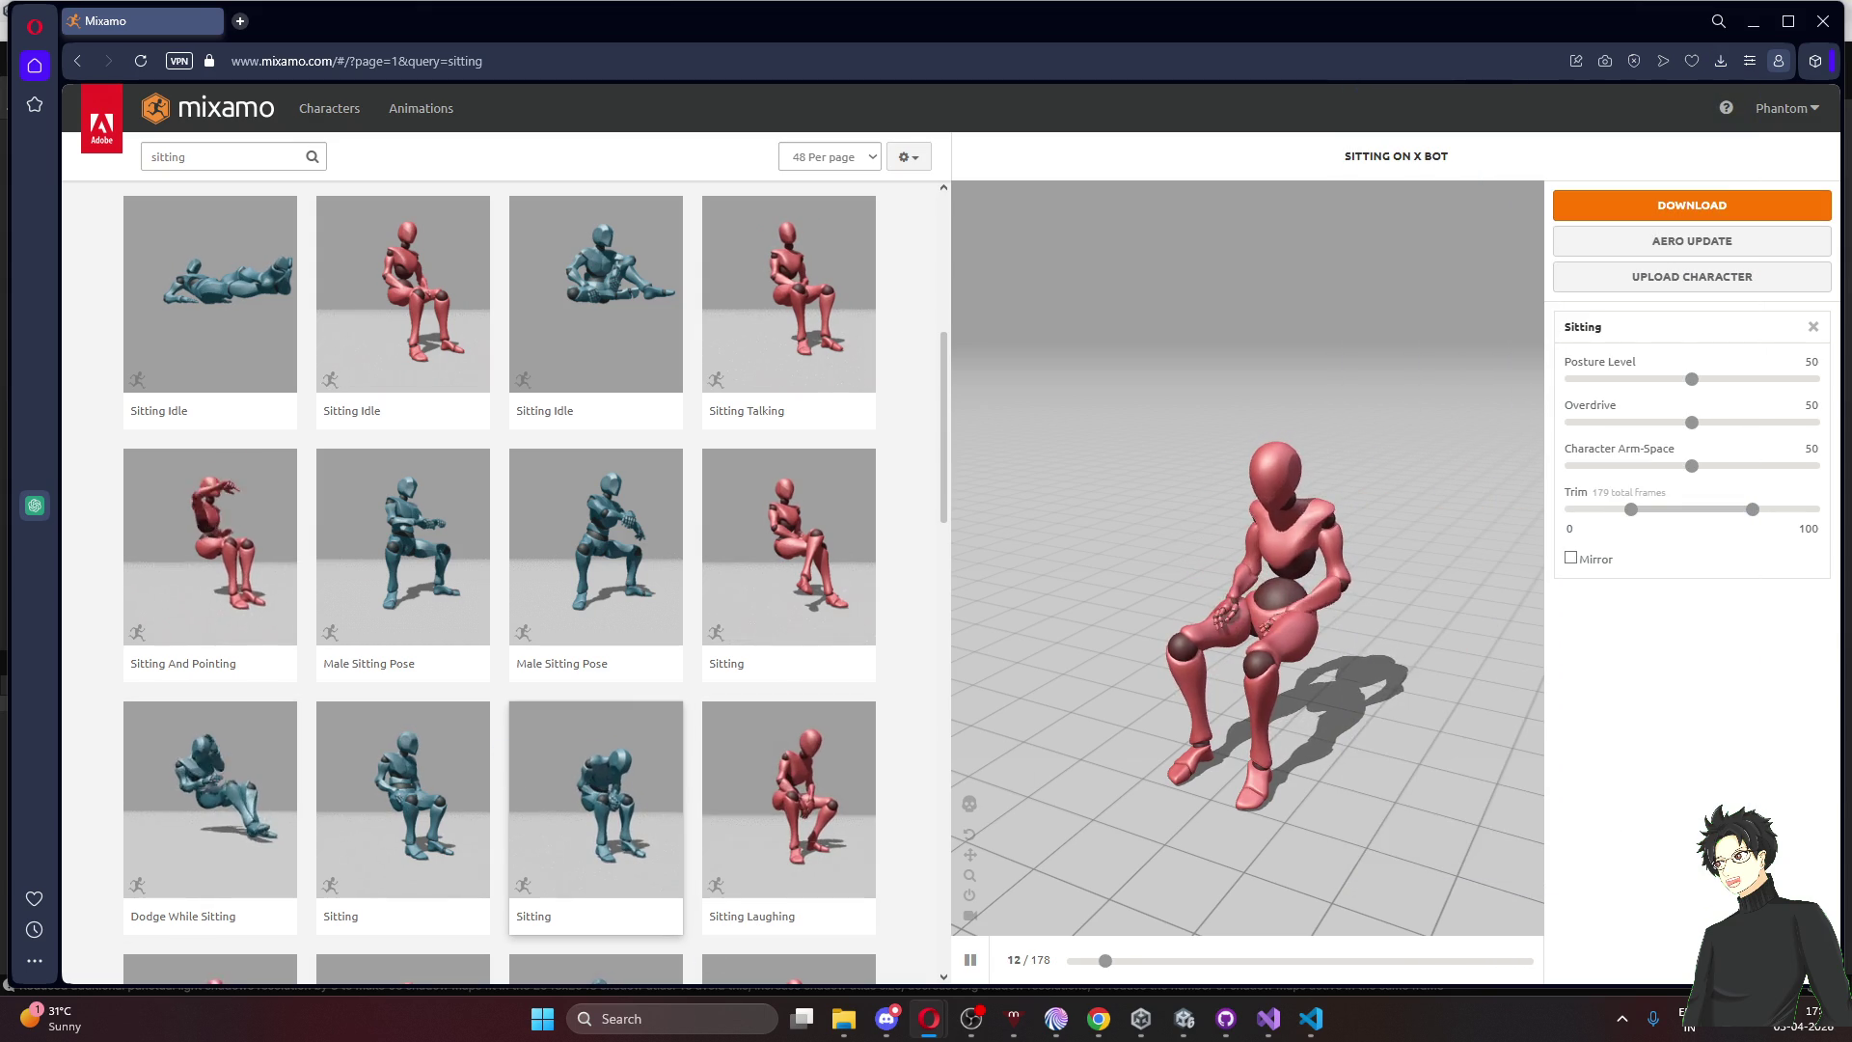
key("alt+Tab")
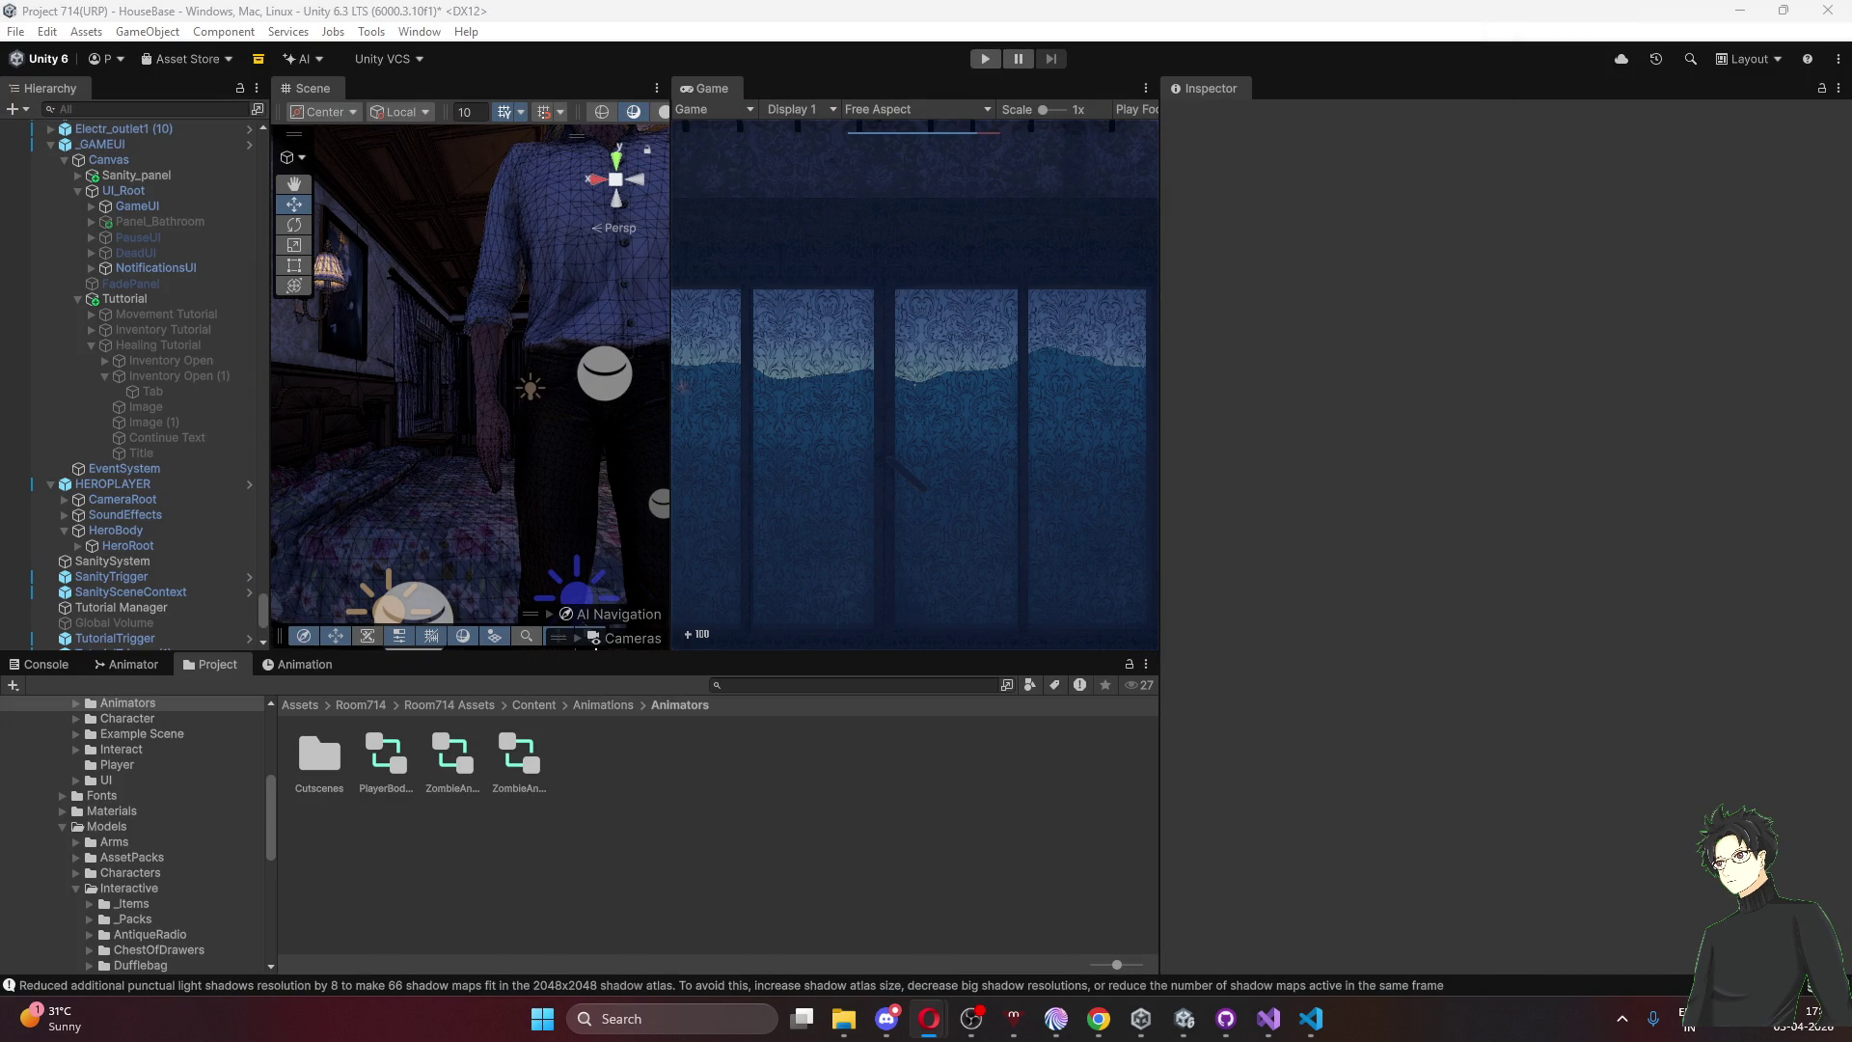
Drag the downloaded Sitting.fbx from File Explorer into Unity's Assets/Scenes/HouseBase folder
key("super+e")
scroll(129, 884, "up", 5)
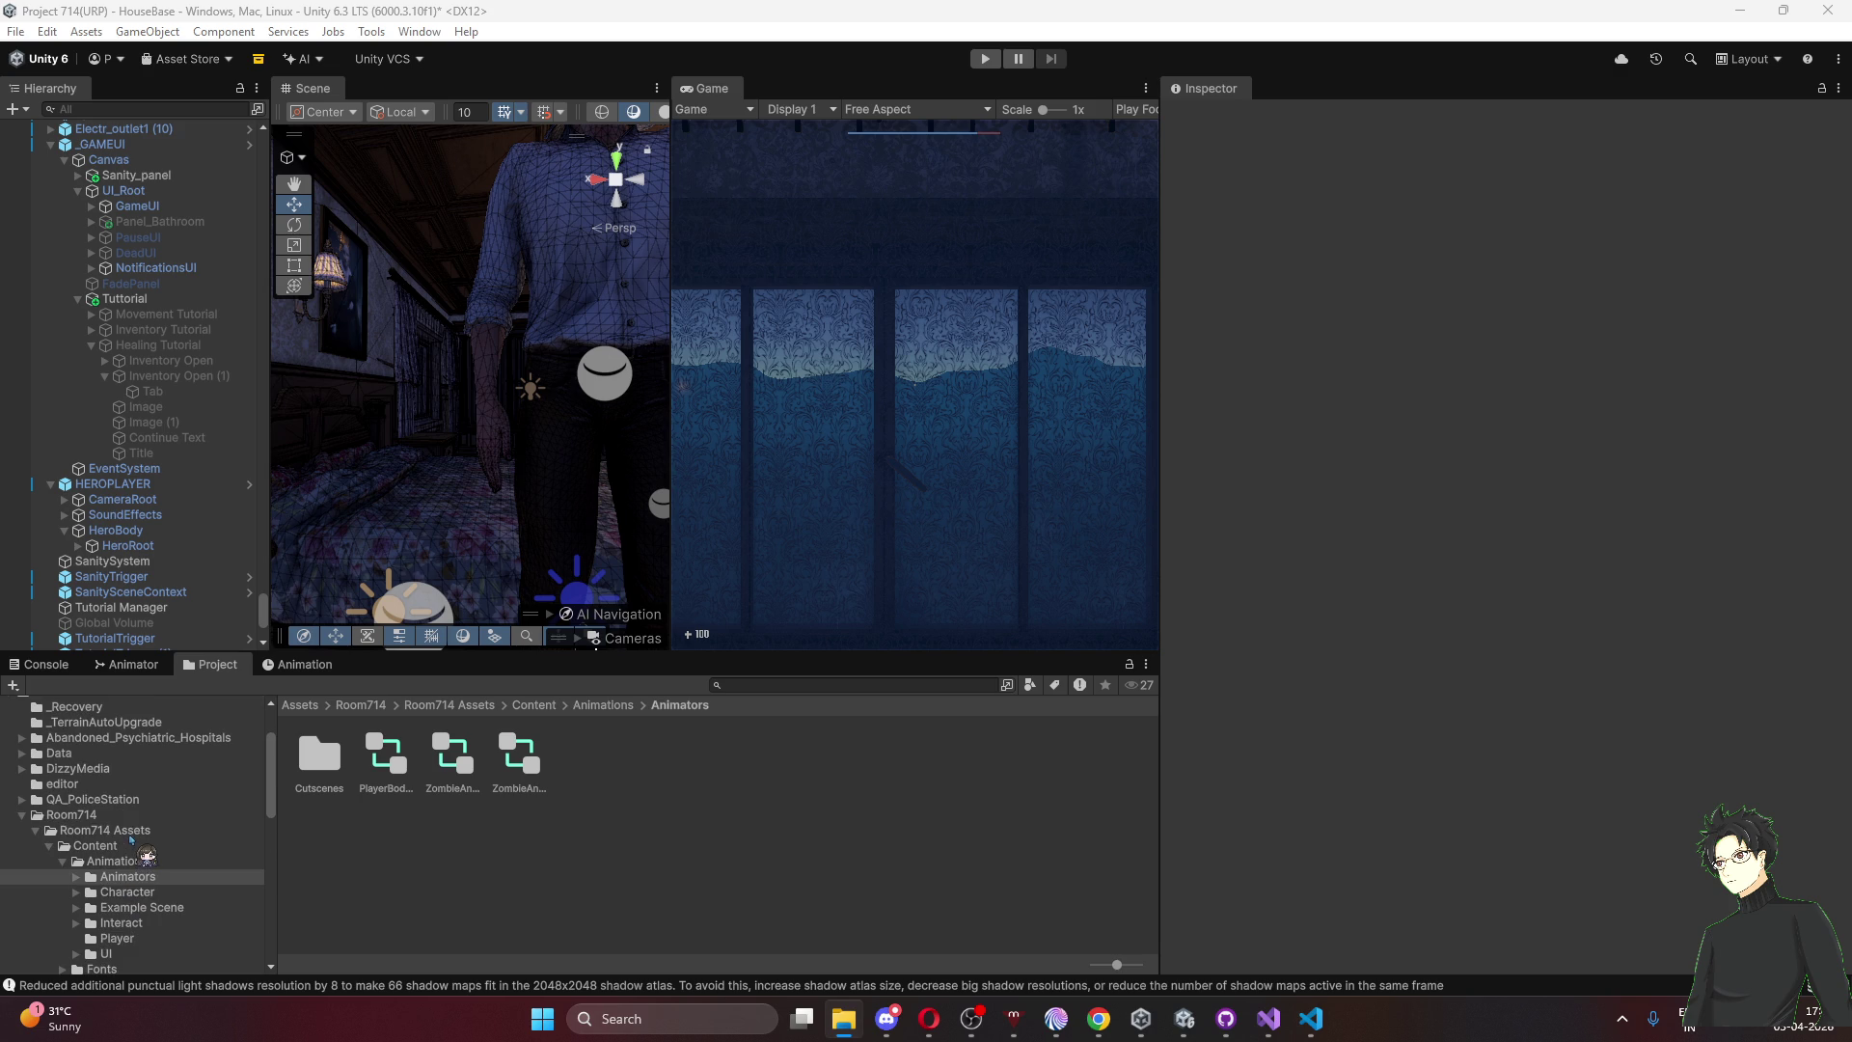
left_click(122, 829)
left_click(118, 814)
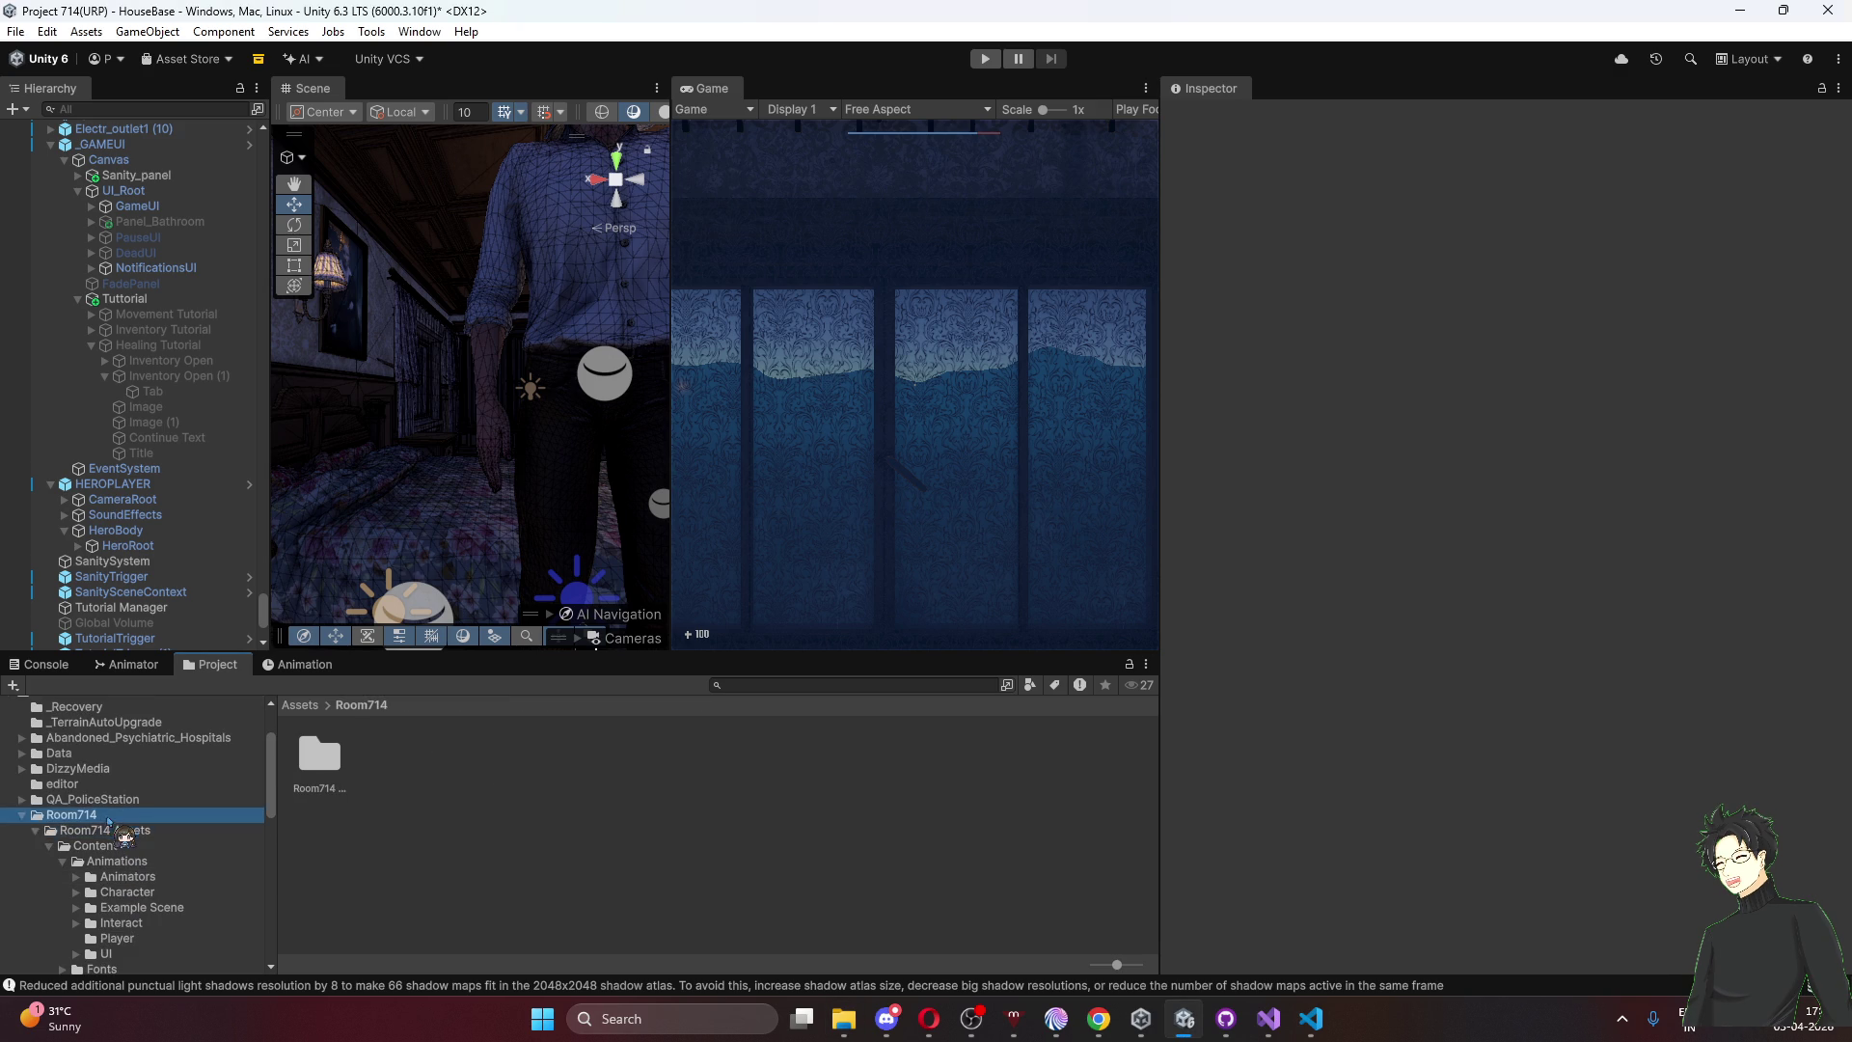
scroll(111, 831, "down", 5)
scroll(108, 845, "down", 5)
left_click(86, 888)
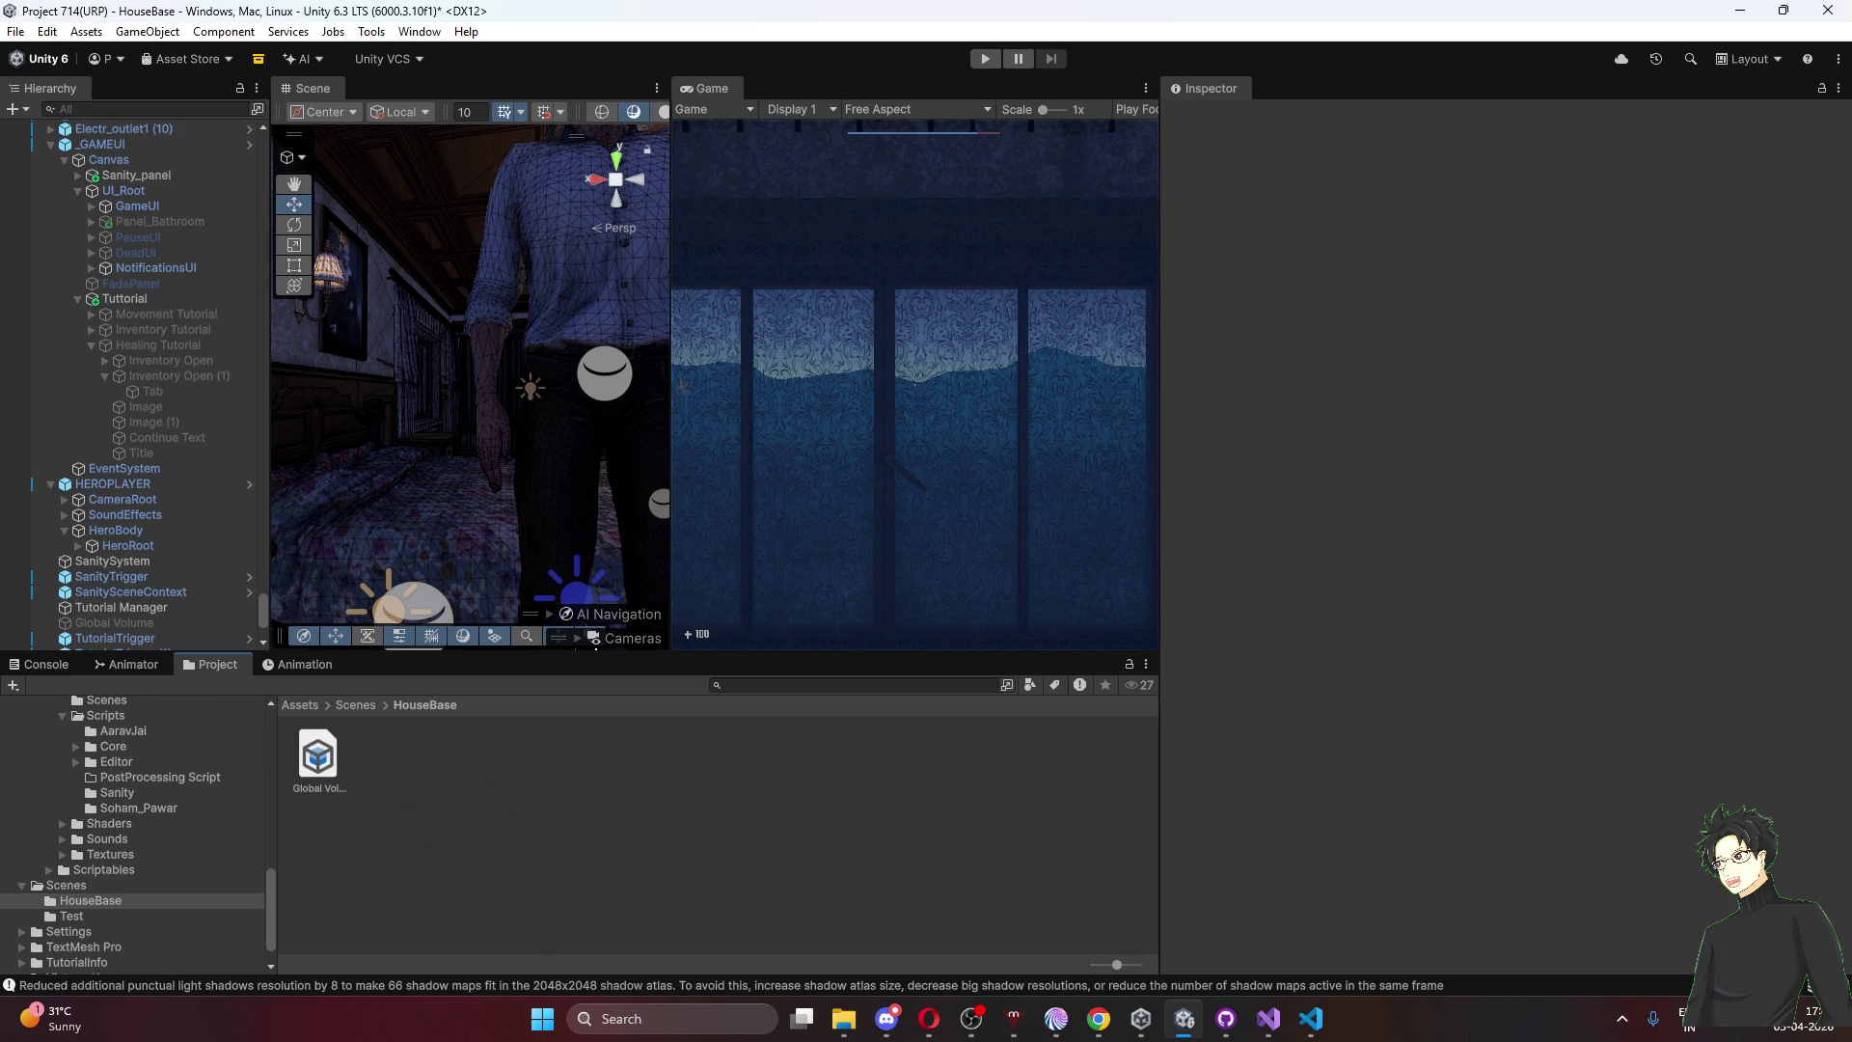
key("super+e")
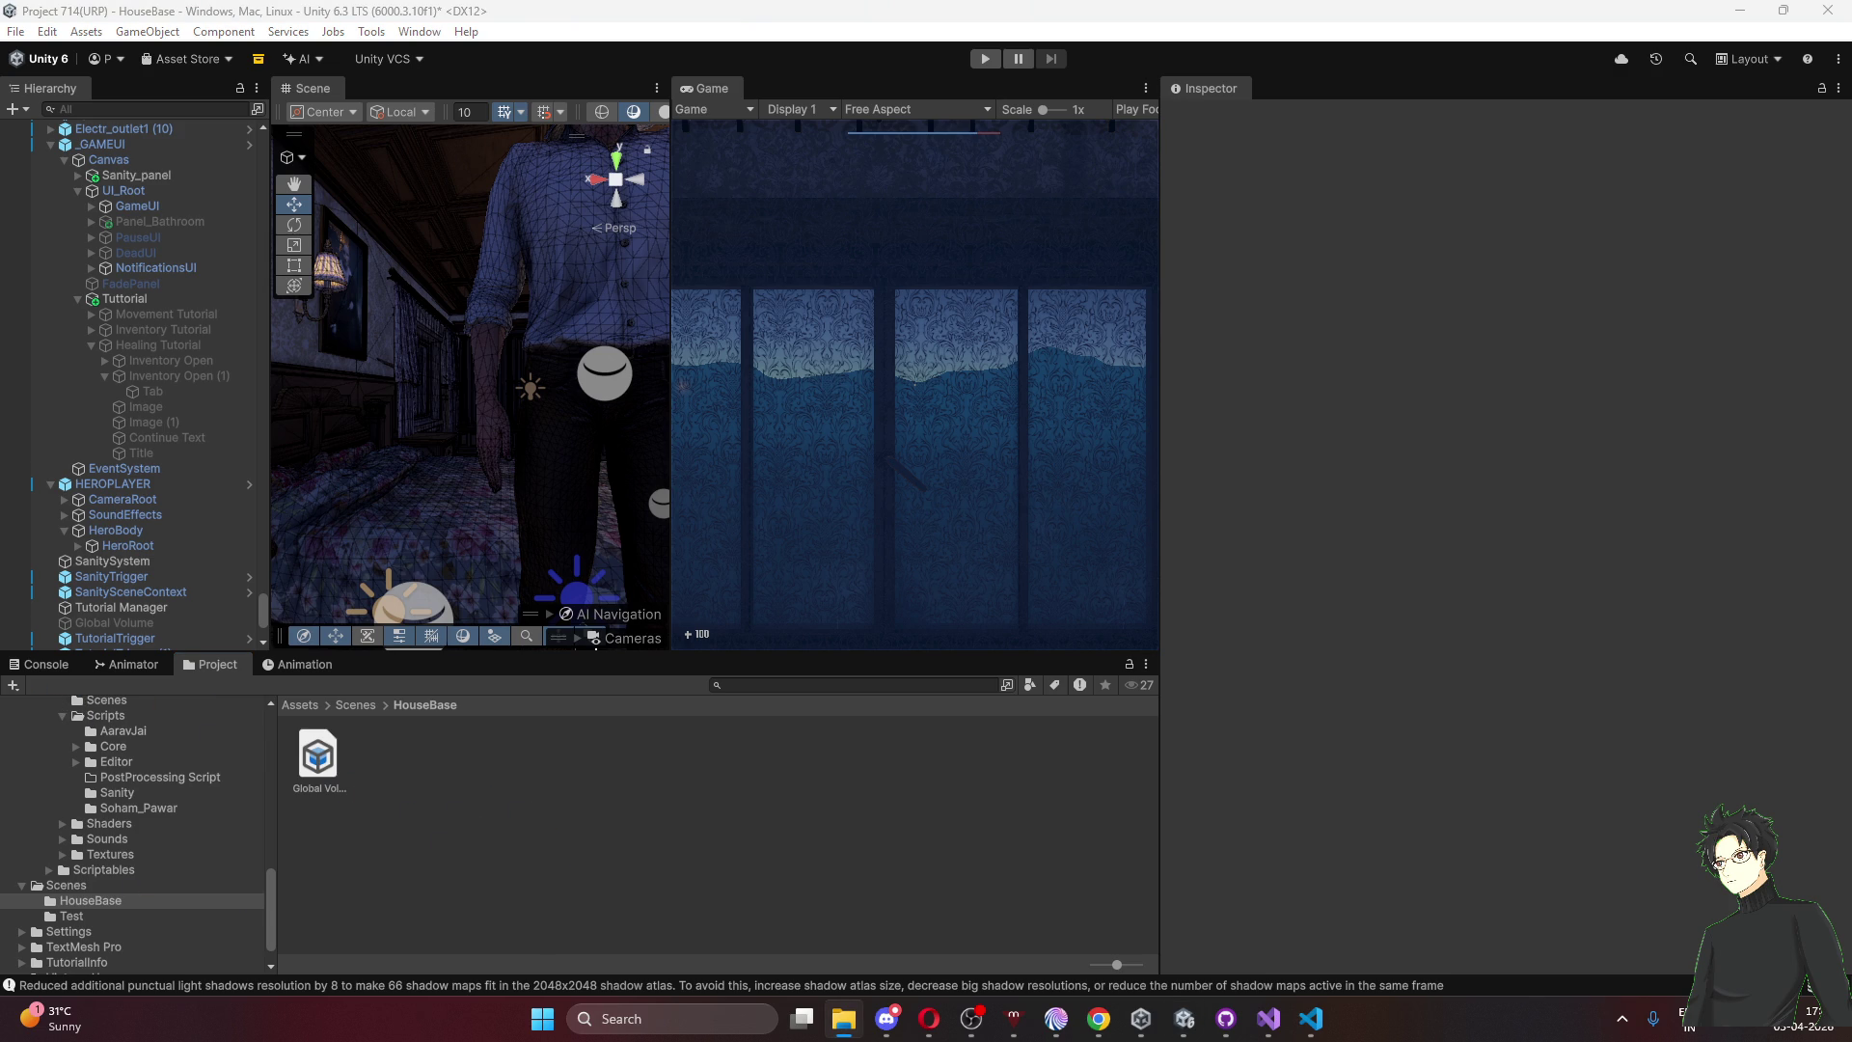
mouse_move(743, 27)
left_mouse_down()
mouse_move(777, 848)
mouse_move(679, 822)
left_mouse_up()
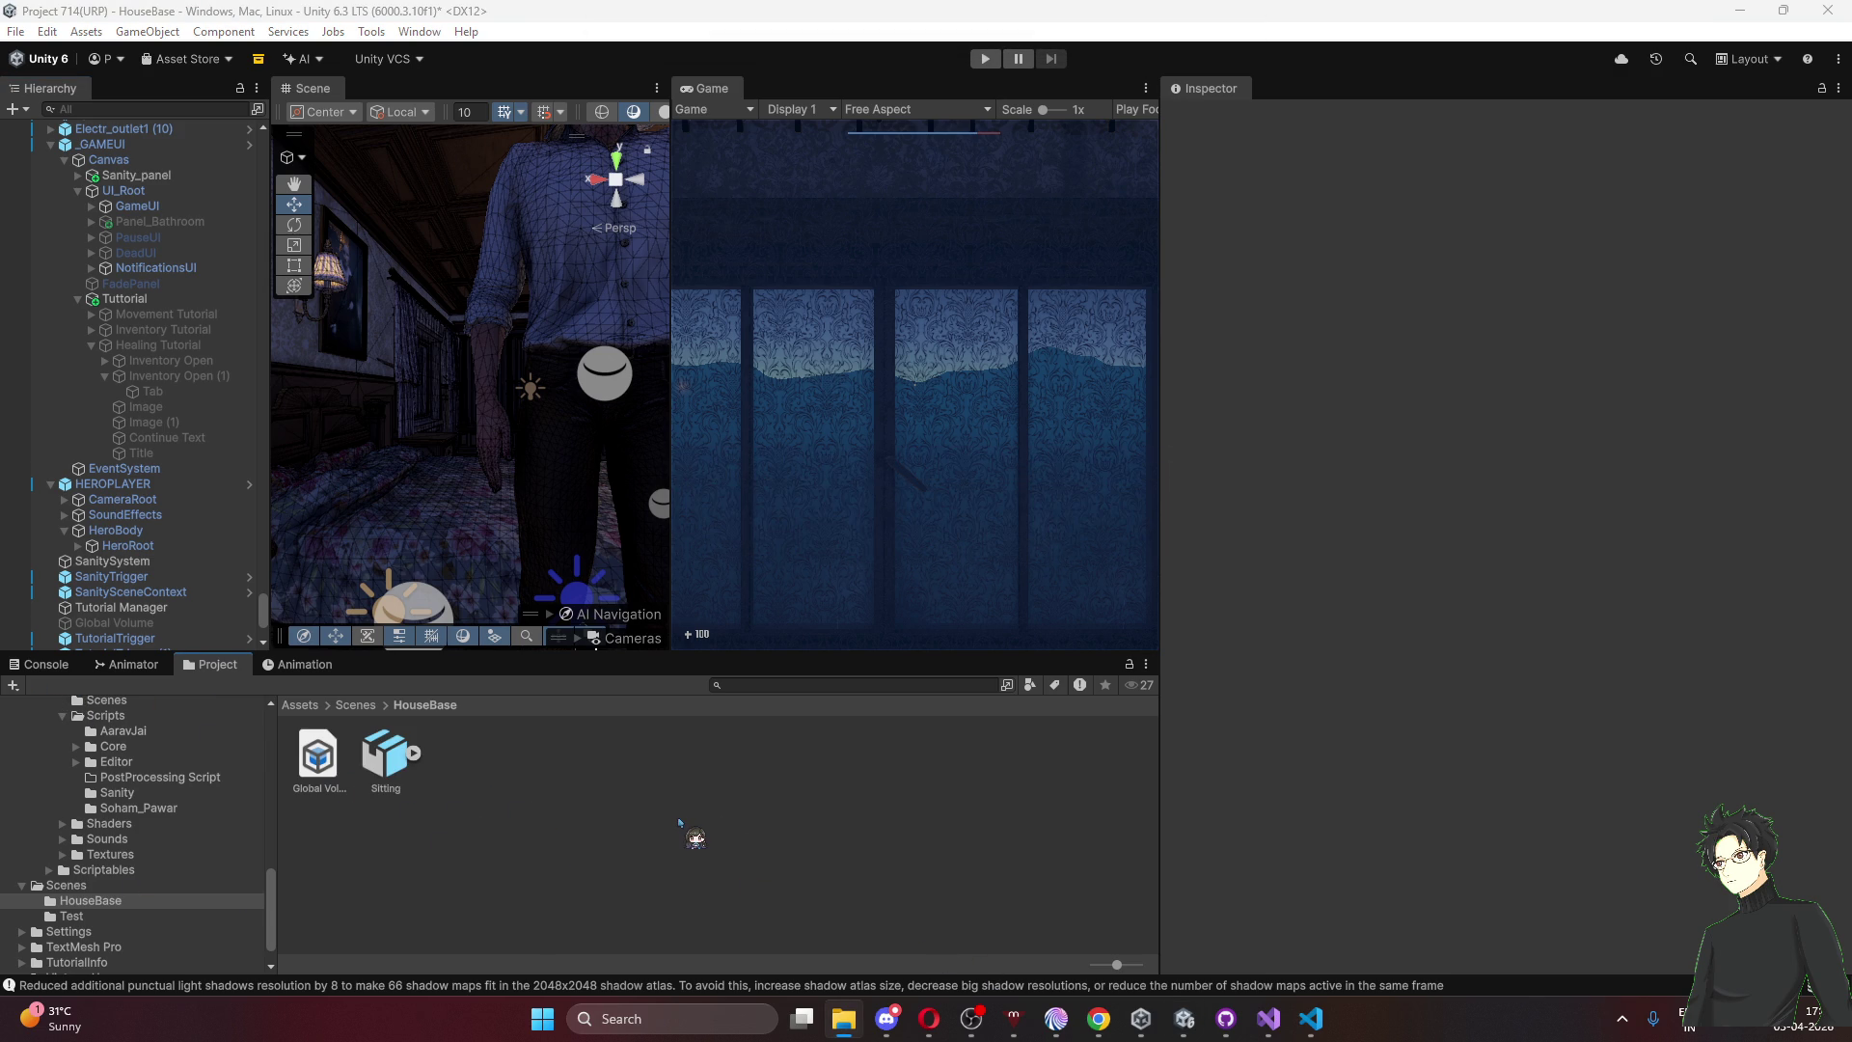
left_click(391, 757)
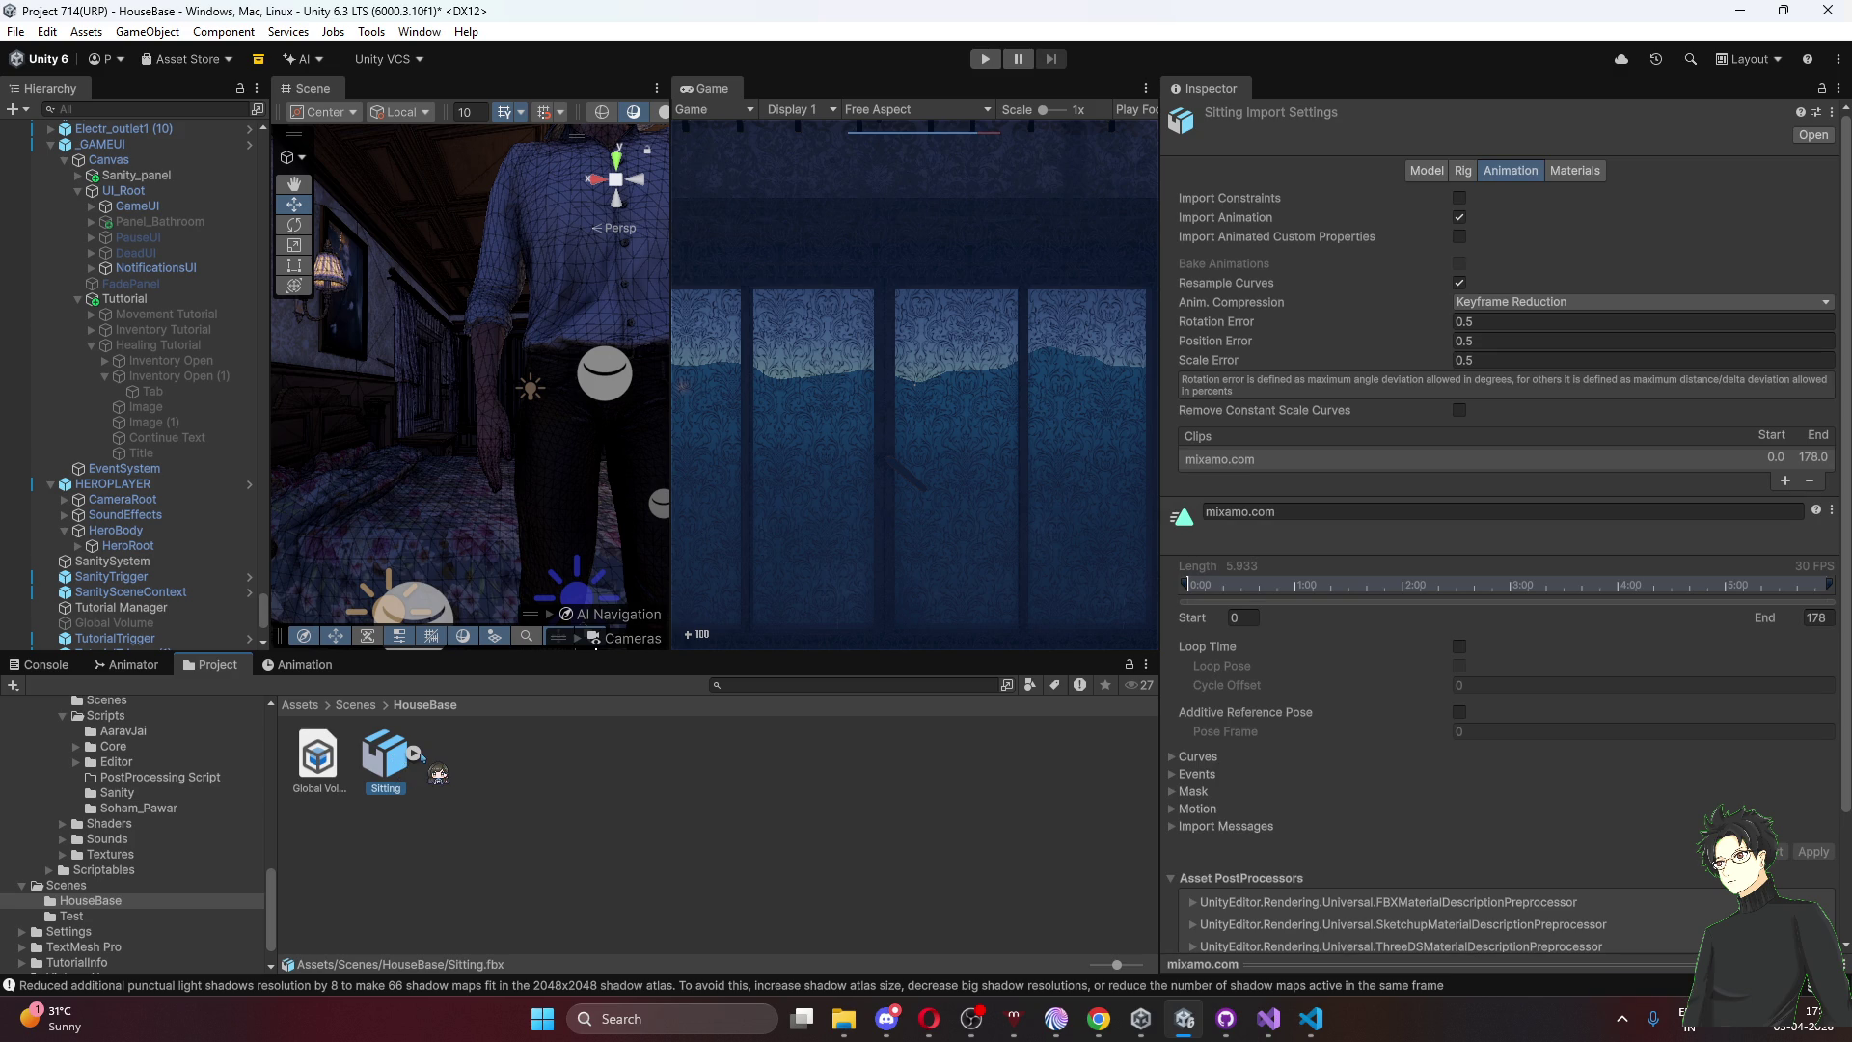
Set Sitting's rig to Humanoid, Create From This Model, Standard (4 Bones) skin weights, and apply
left_click(1467, 172)
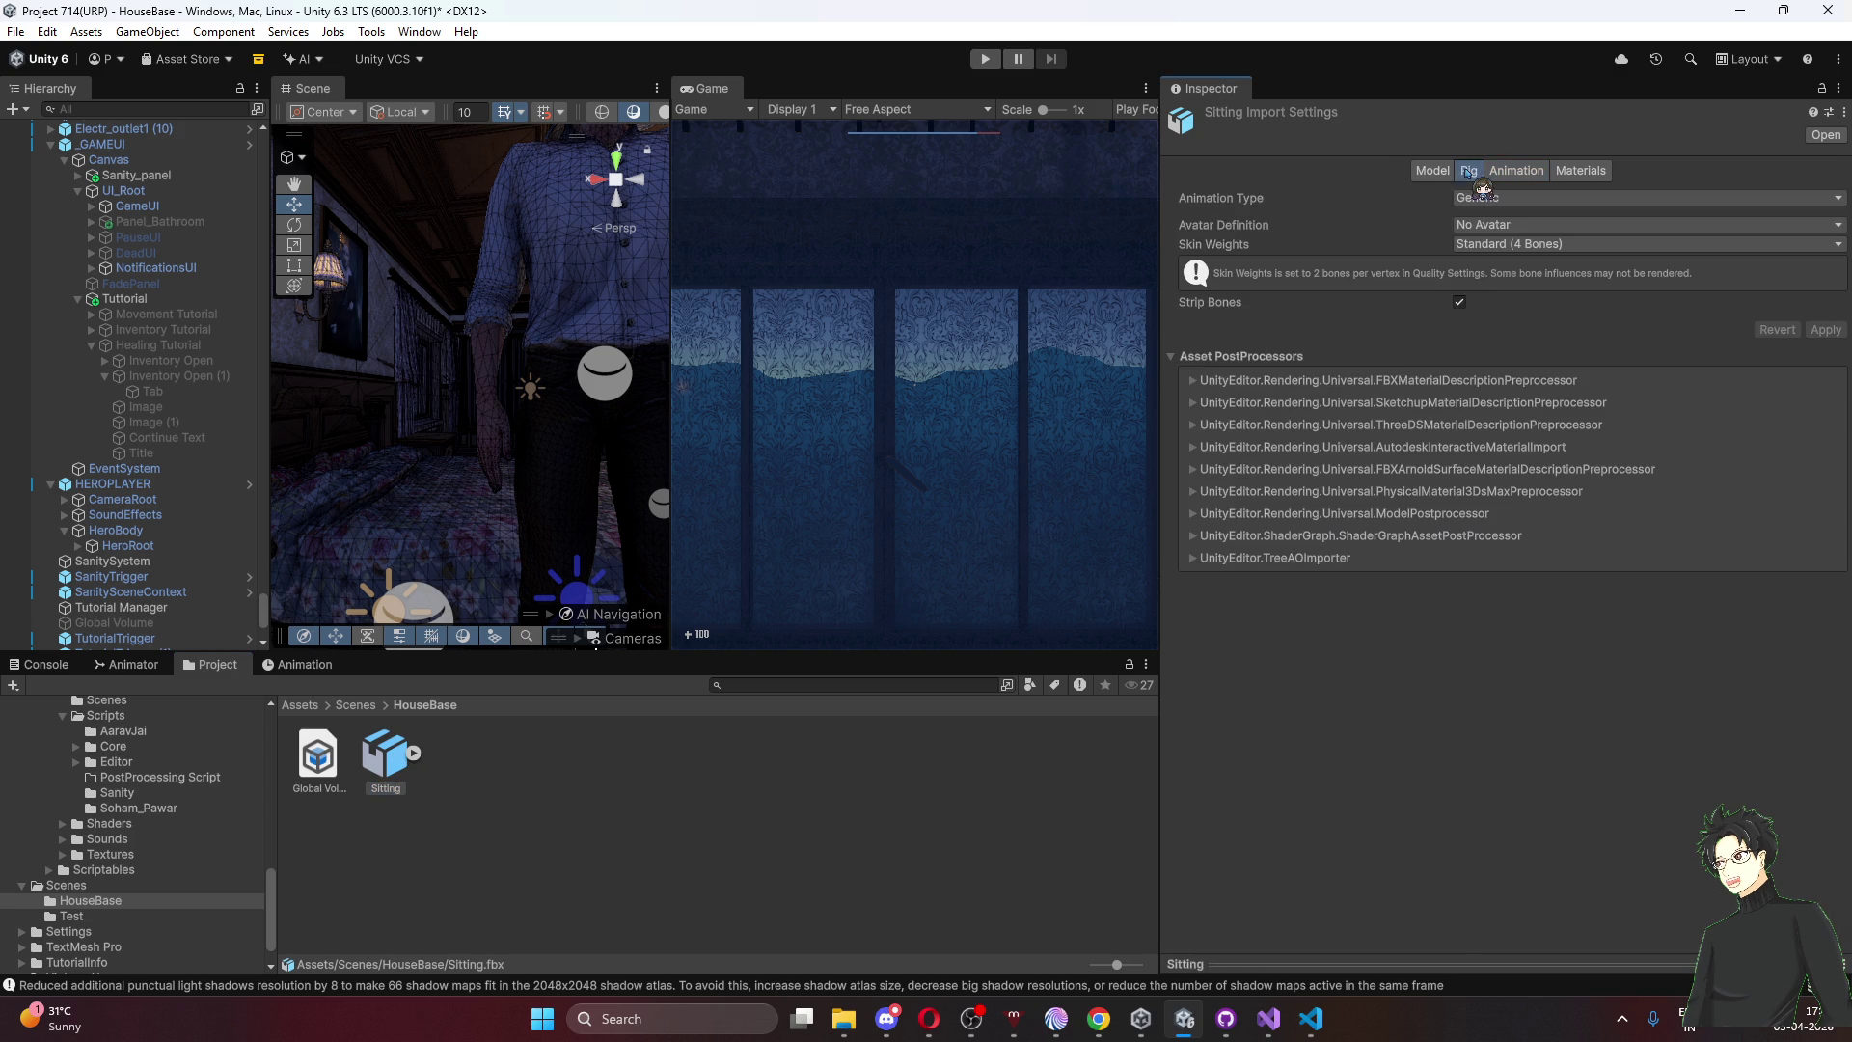
left_click(1512, 198)
left_click(1533, 281)
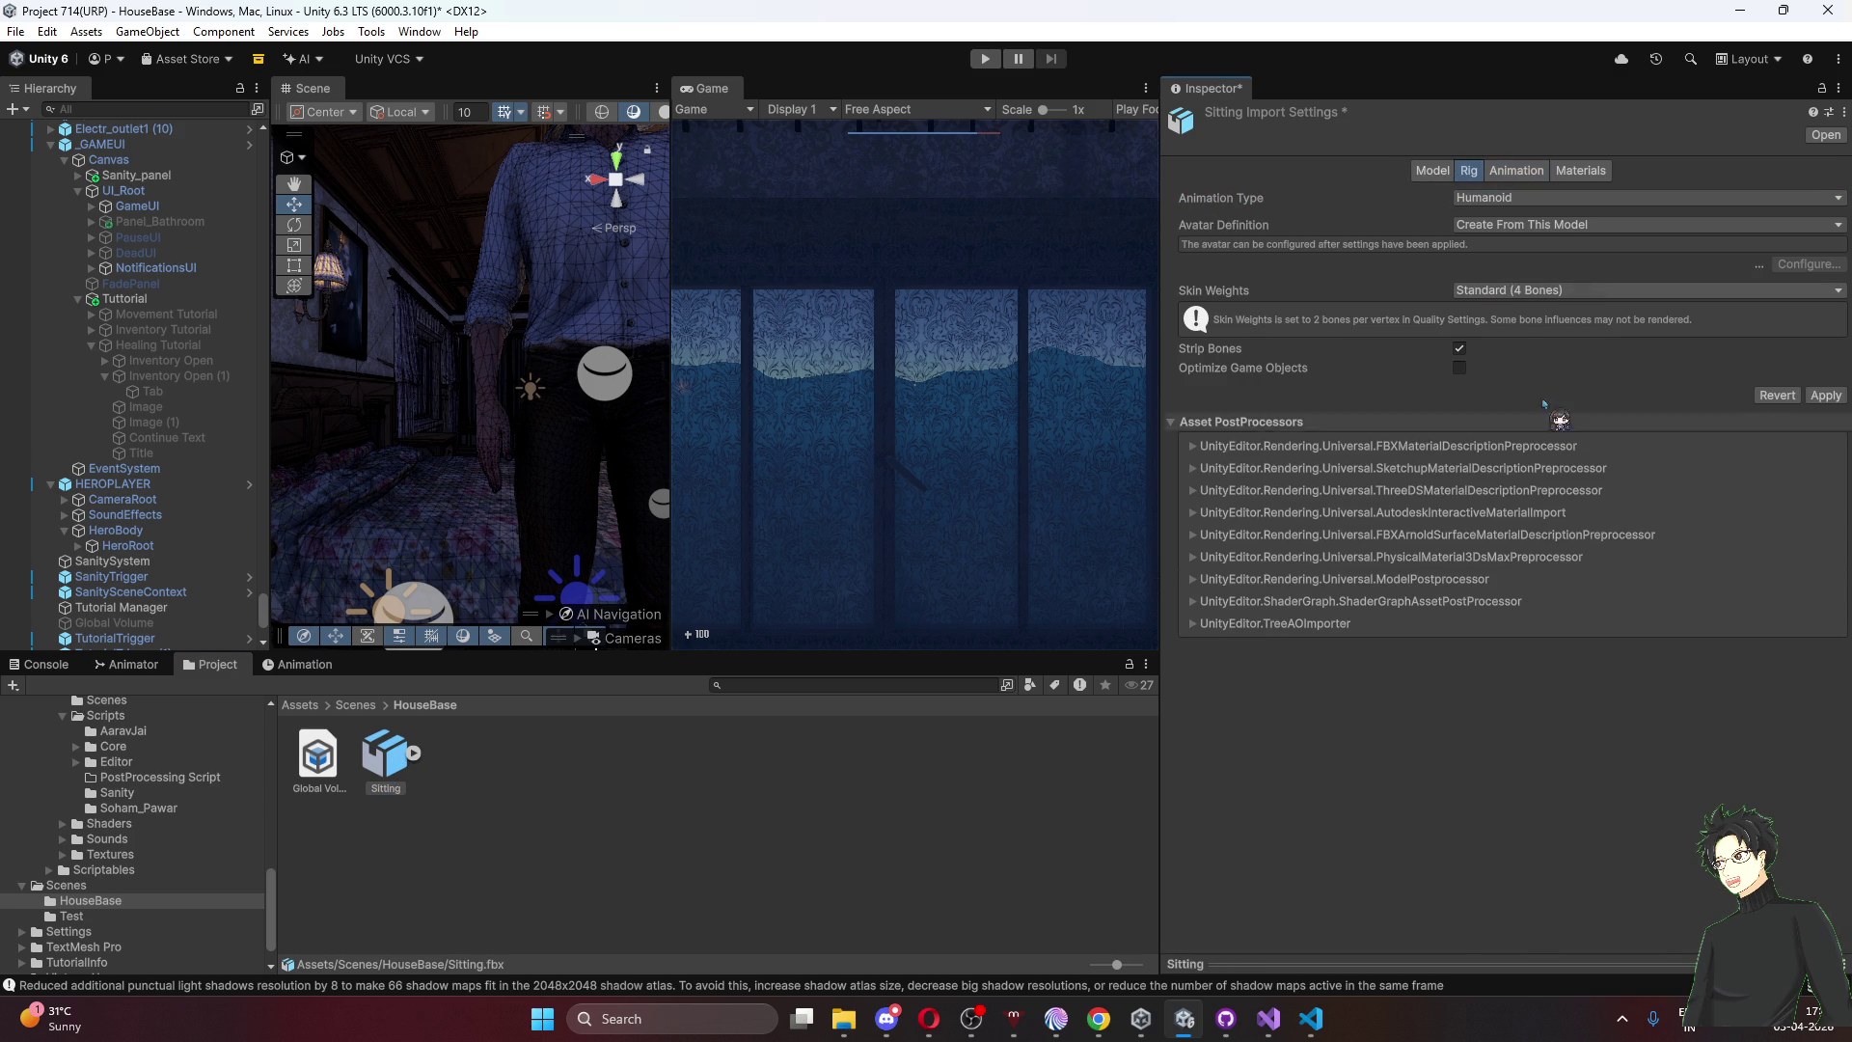
left_click(1551, 224)
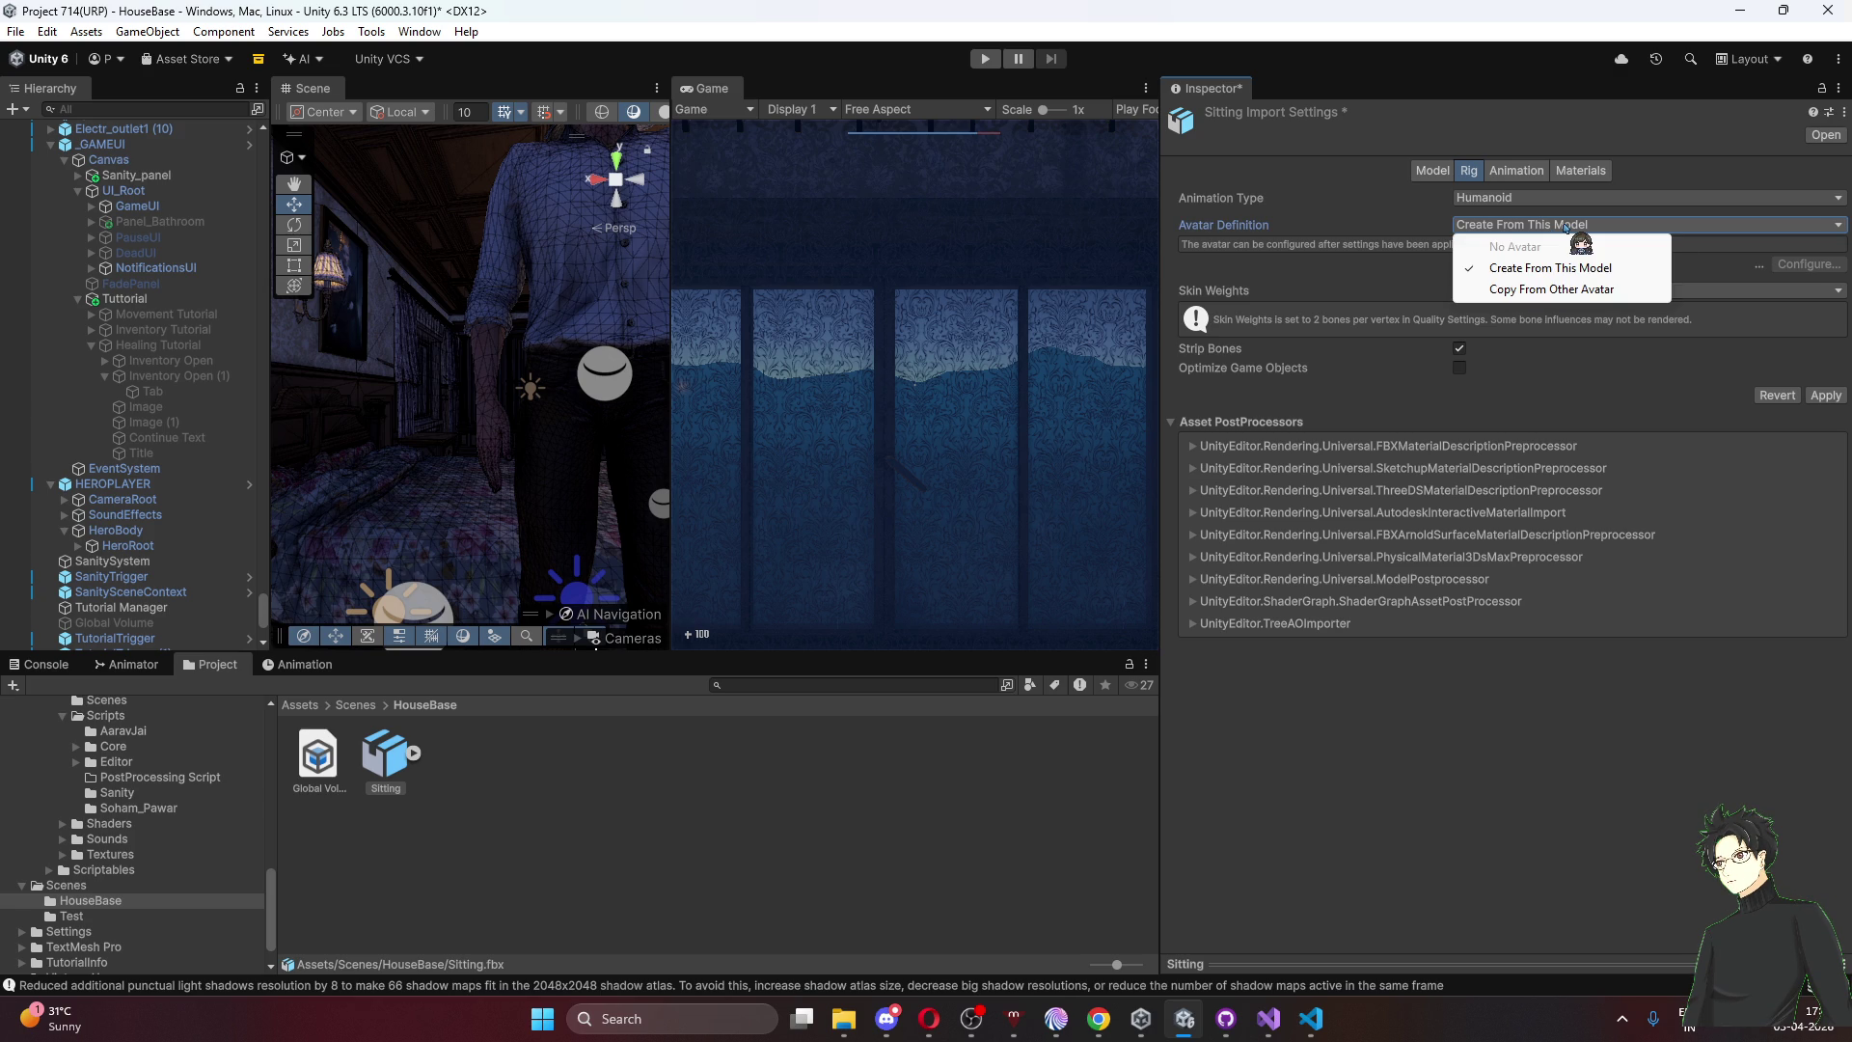
left_click(1483, 685)
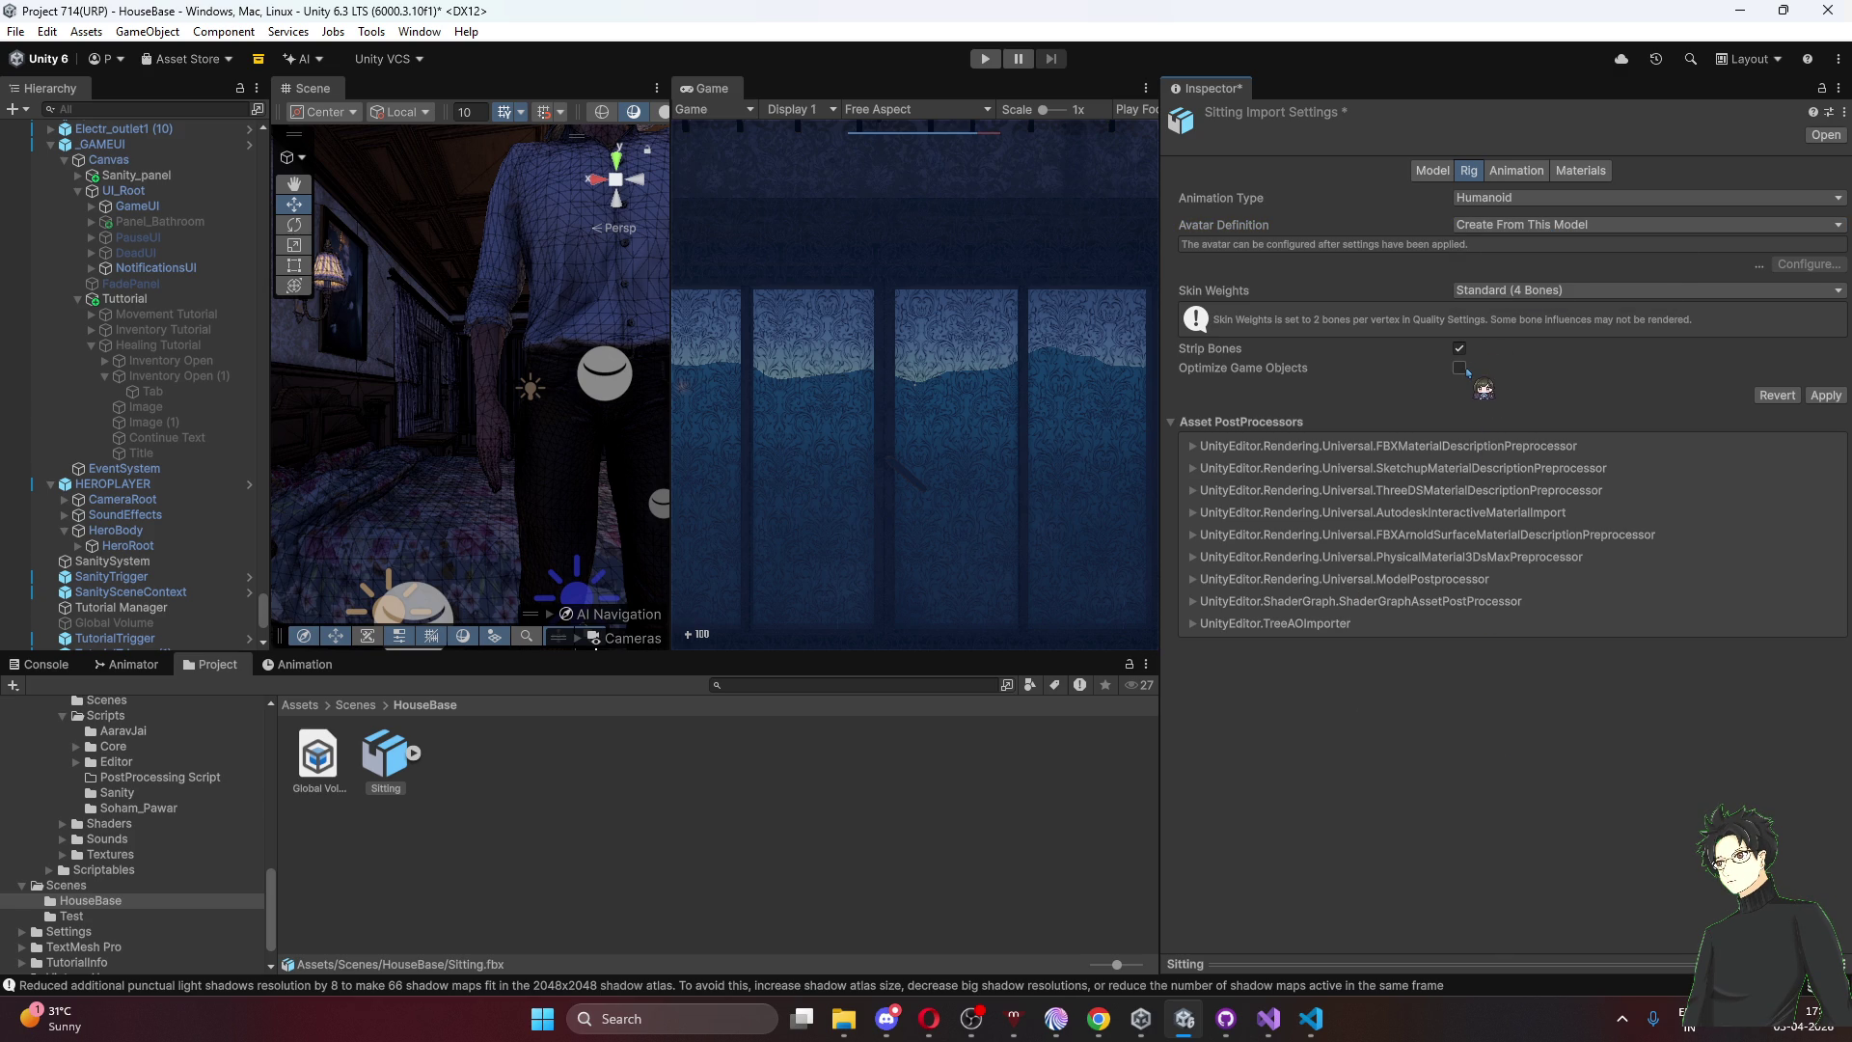
left_click(1533, 290)
left_click(1535, 312)
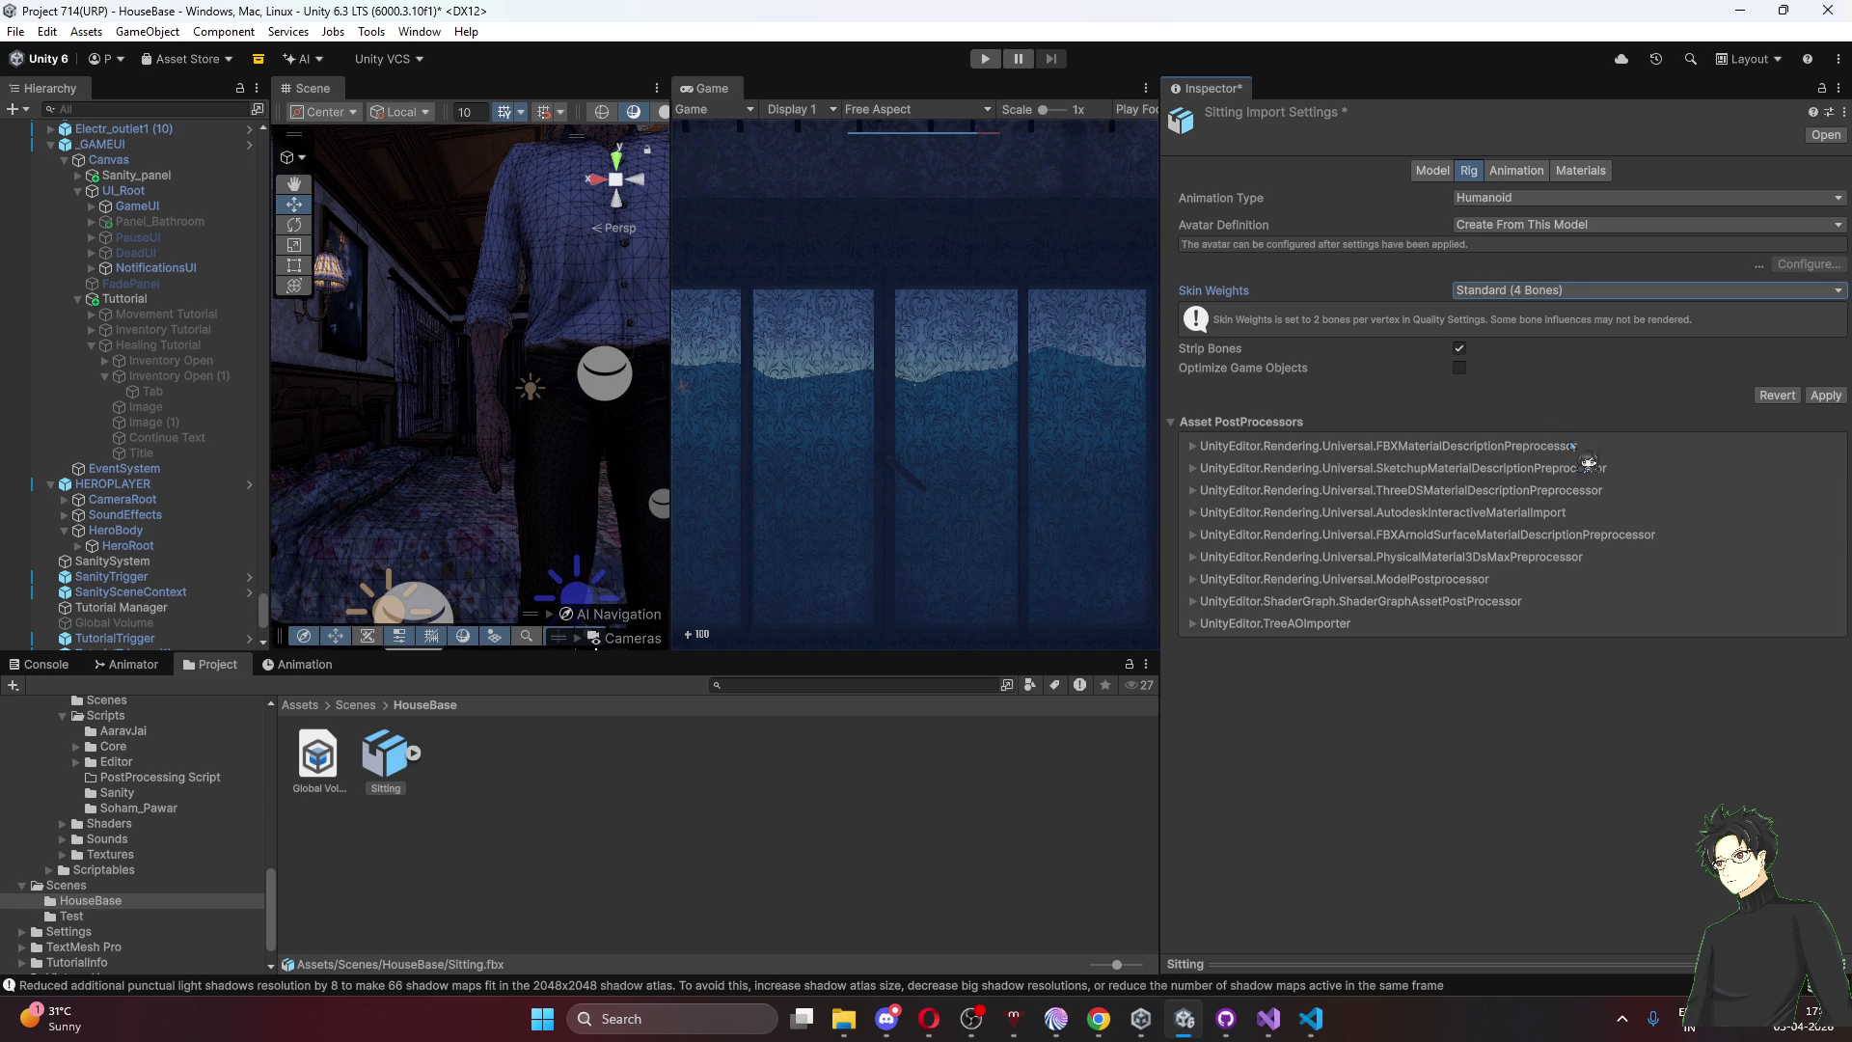
left_click(1822, 398)
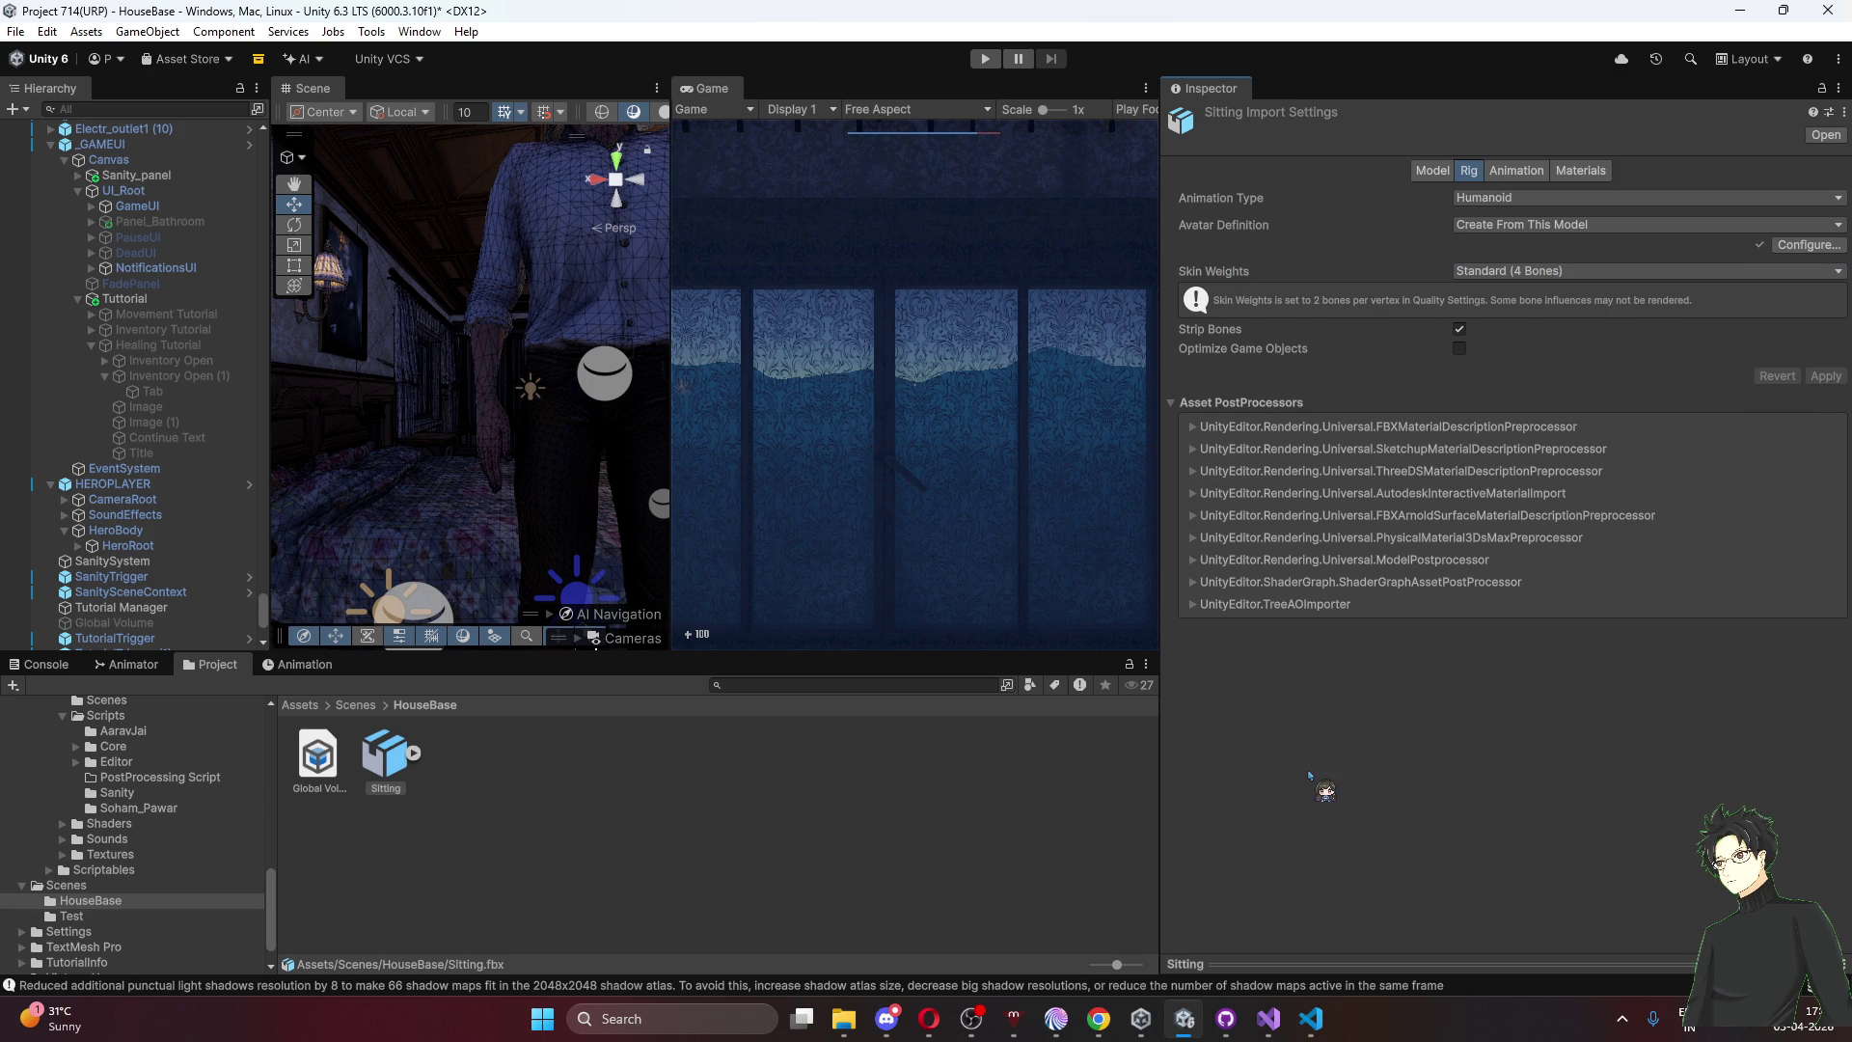
Check the mixamo.com clip settings, then show the player's Animator graph with HEROPLAYER selected
left_click(1515, 174)
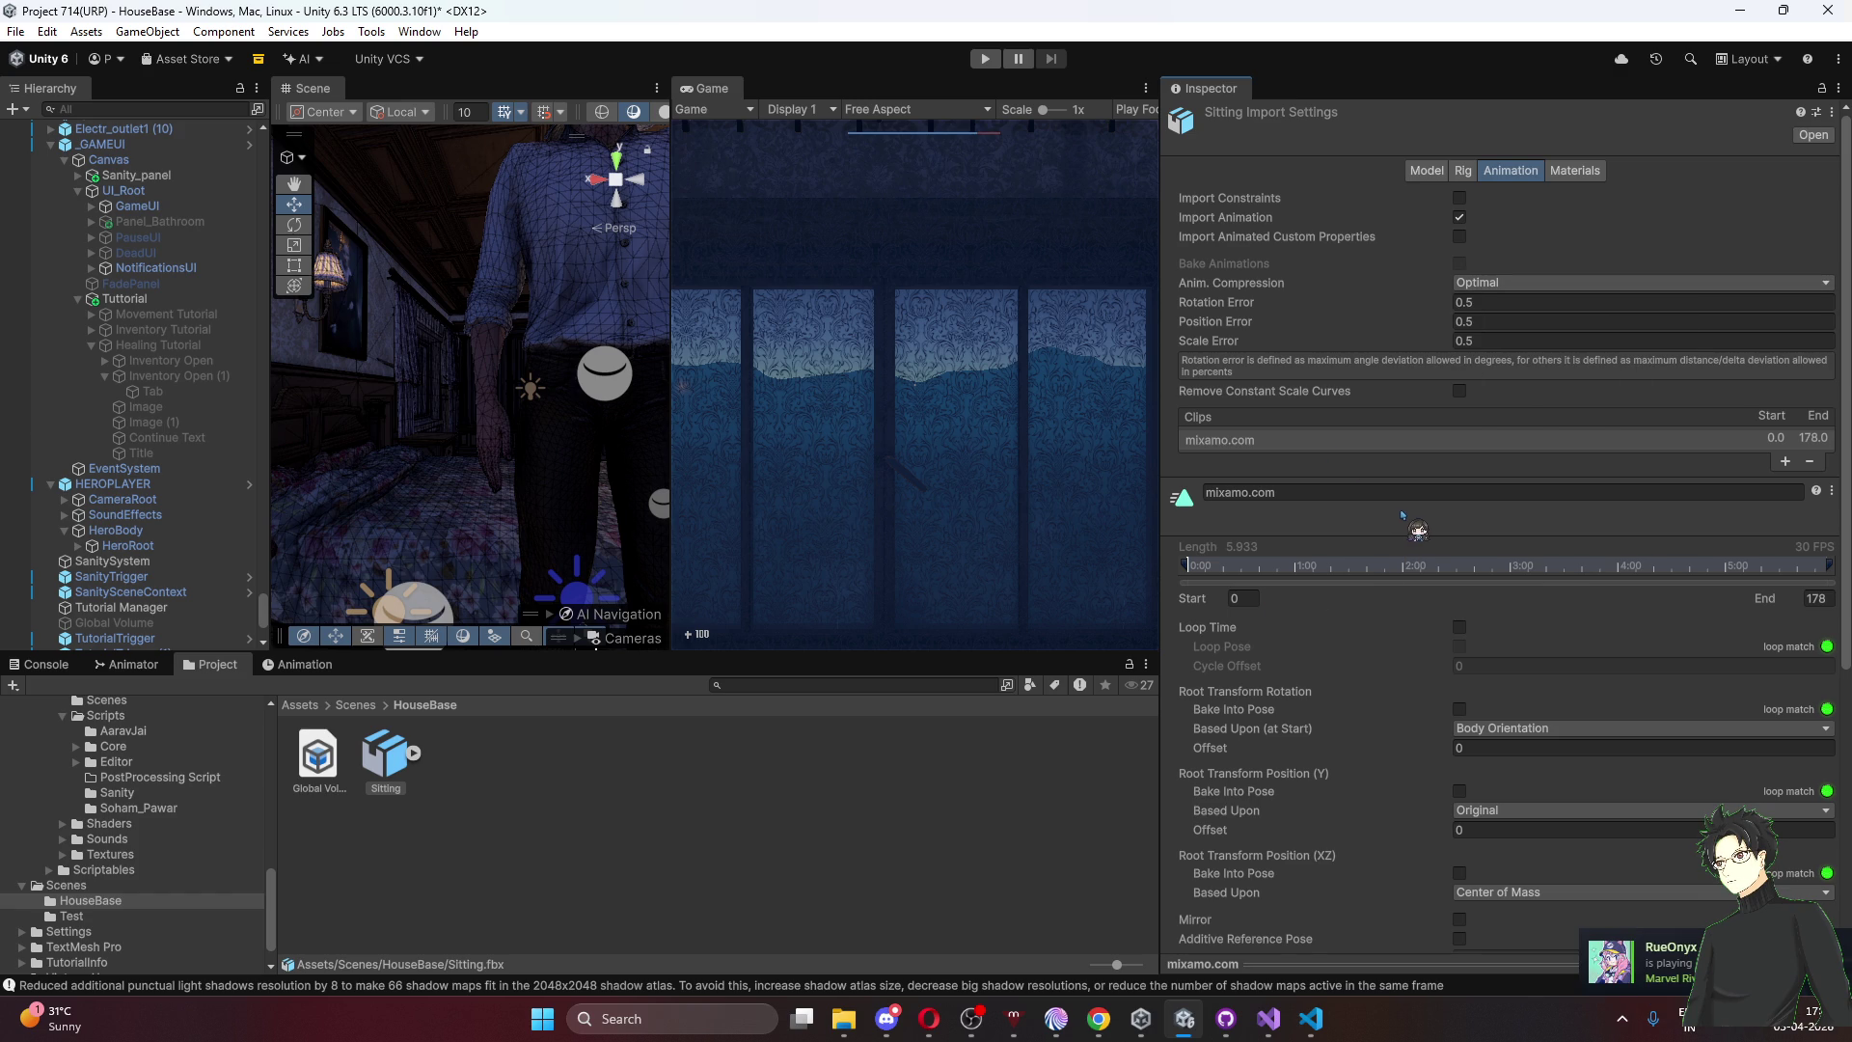
left_click(1248, 493)
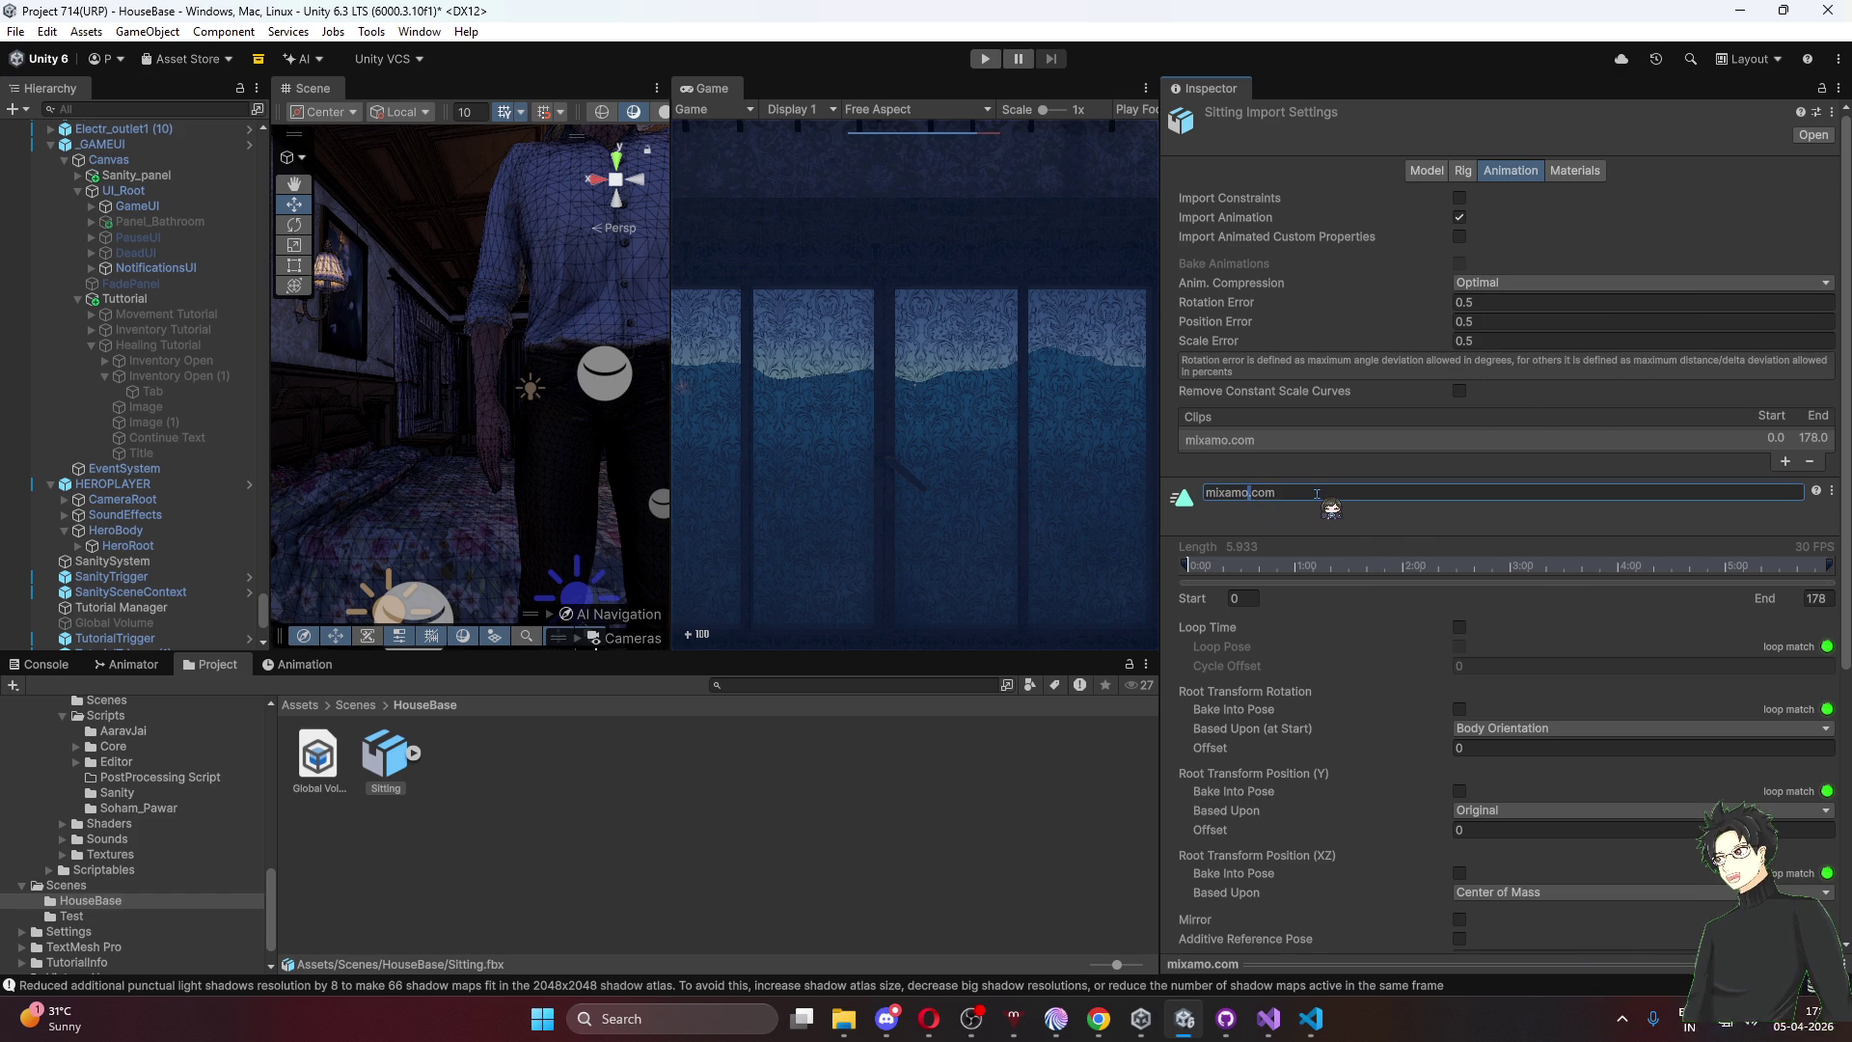
left_click(125, 664)
left_click(113, 484)
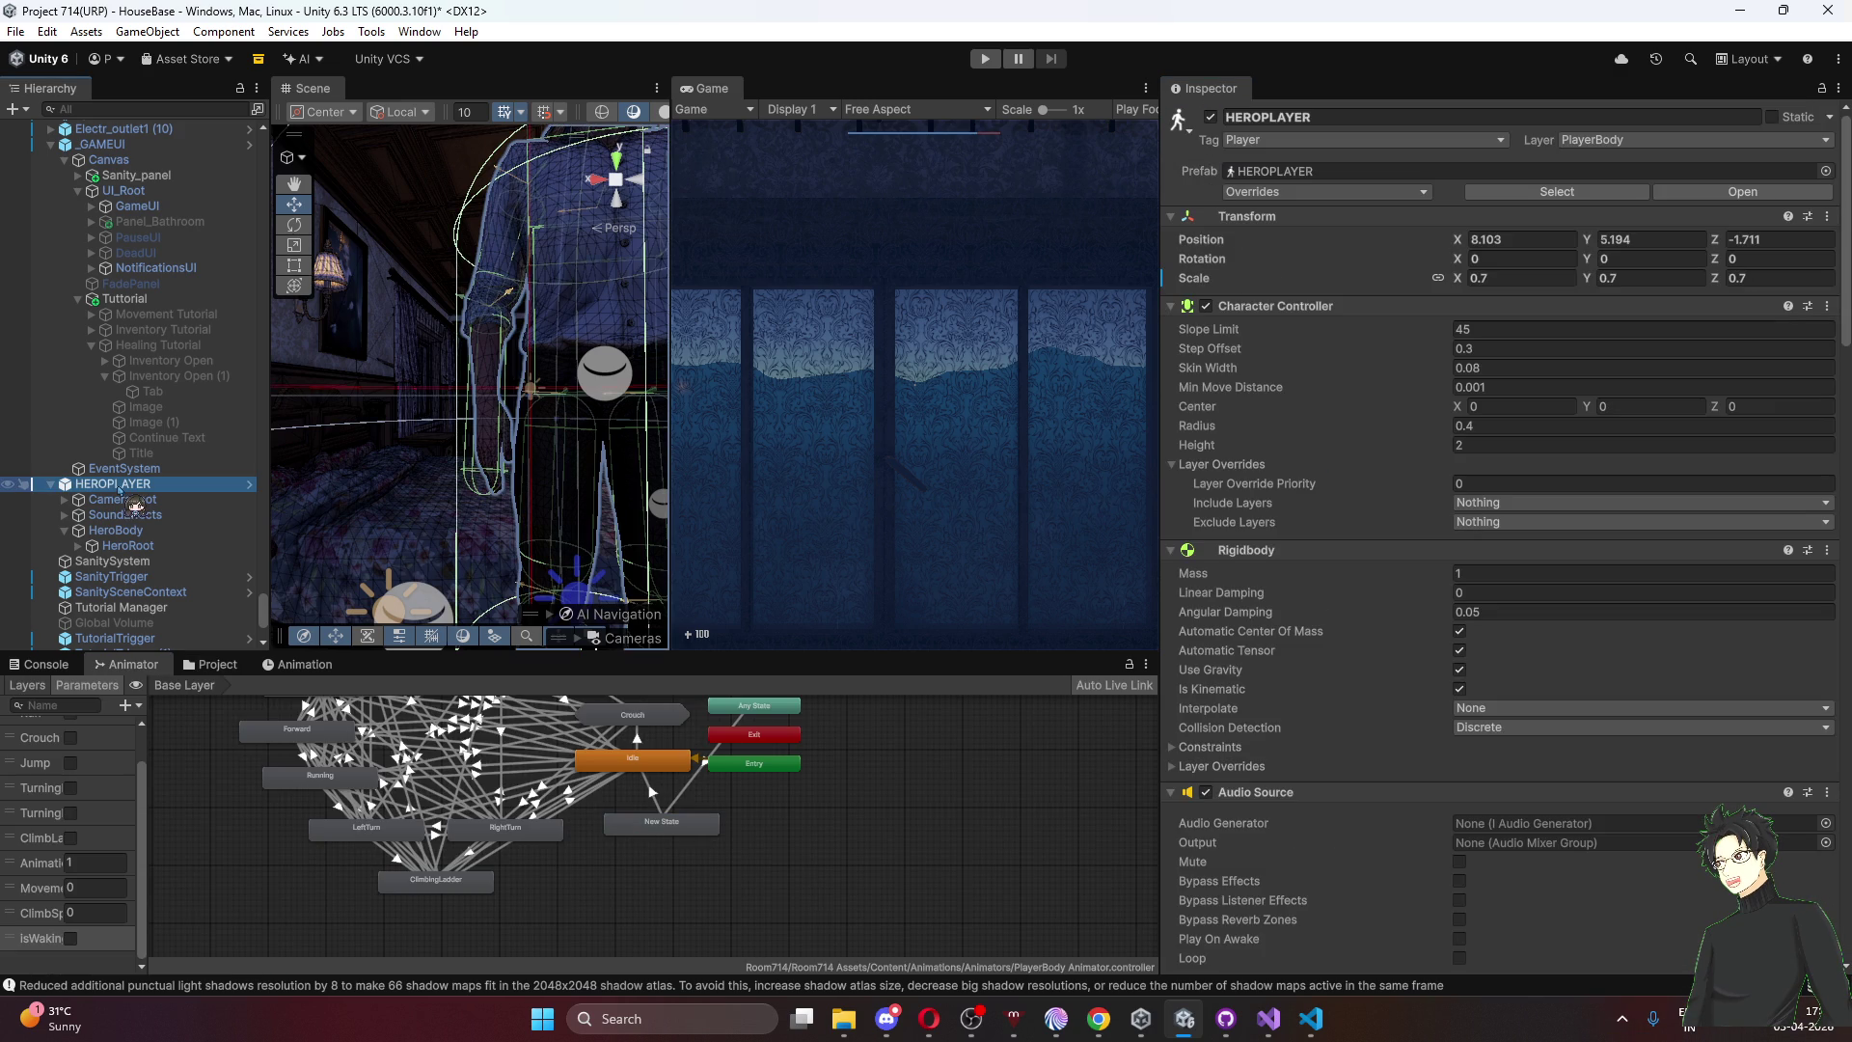
Open the HEROPLAYER prefab for editing and frame it in the scene
right_click(106, 483)
key("Escape")
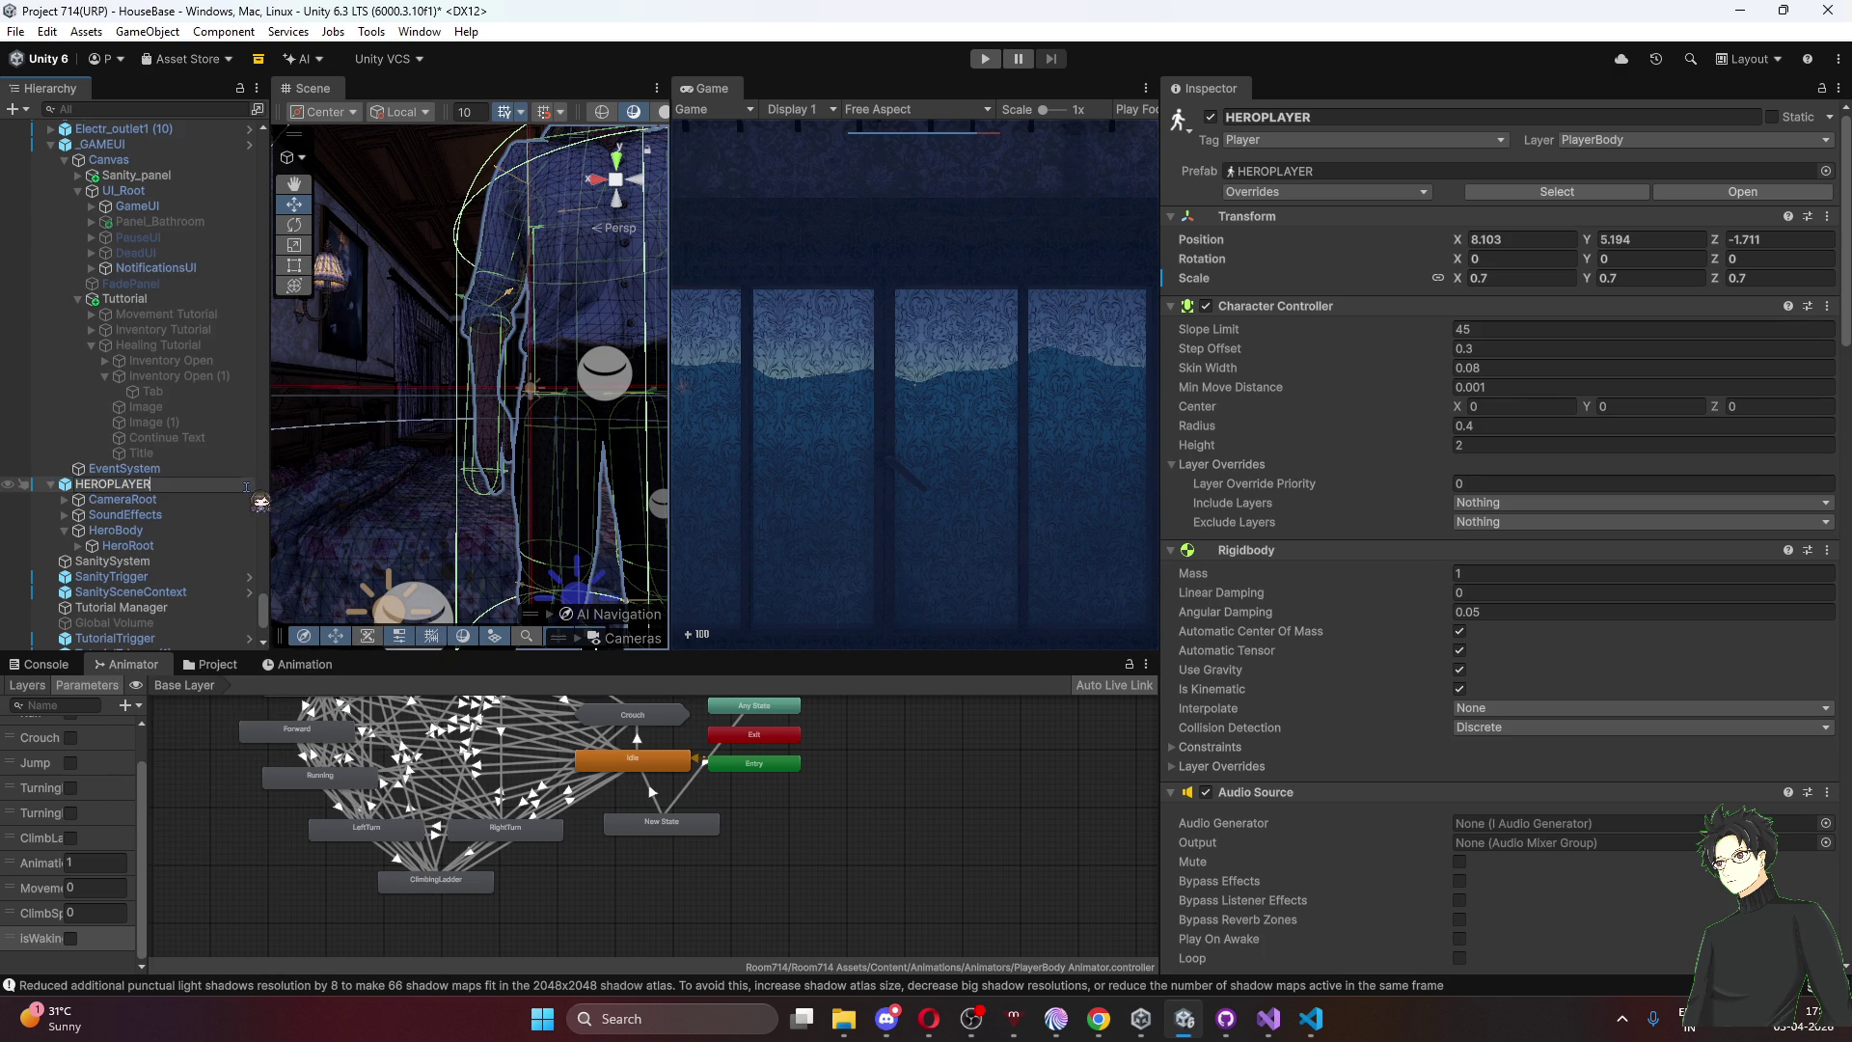
left_click(243, 500)
left_click(249, 484)
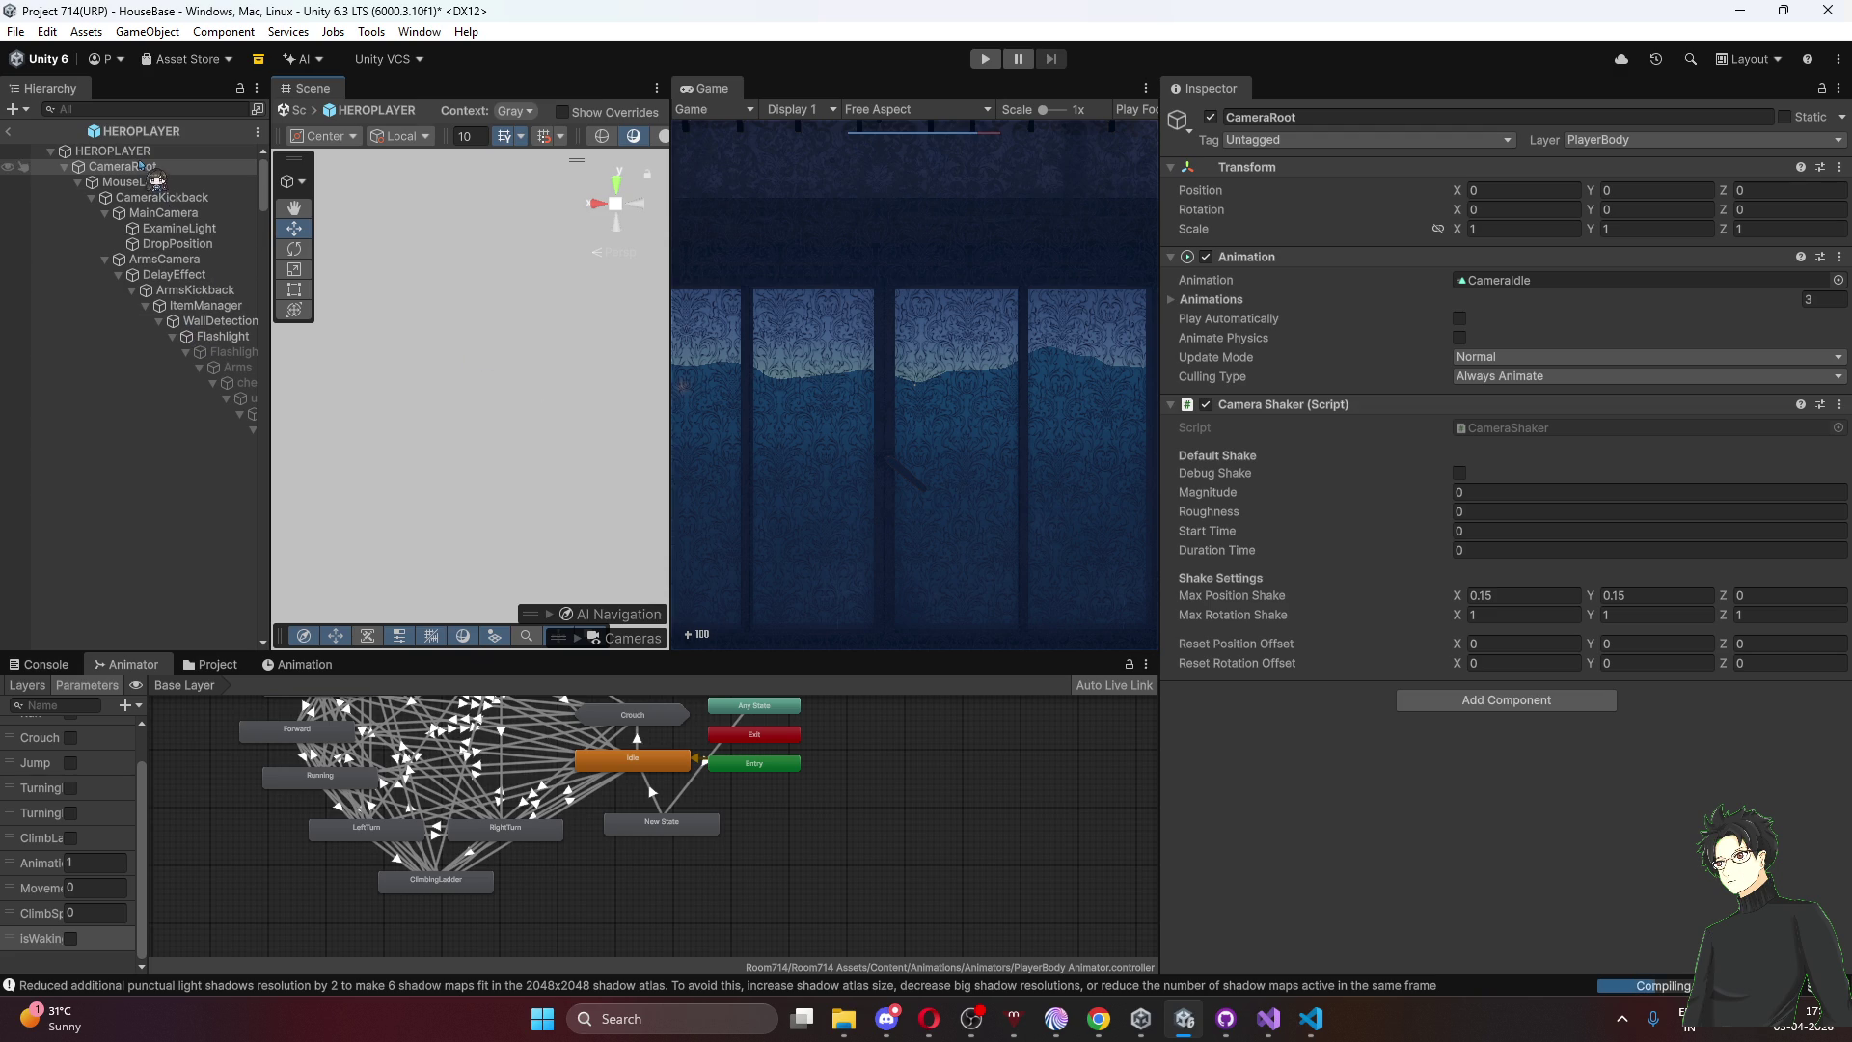
double_click(112, 151)
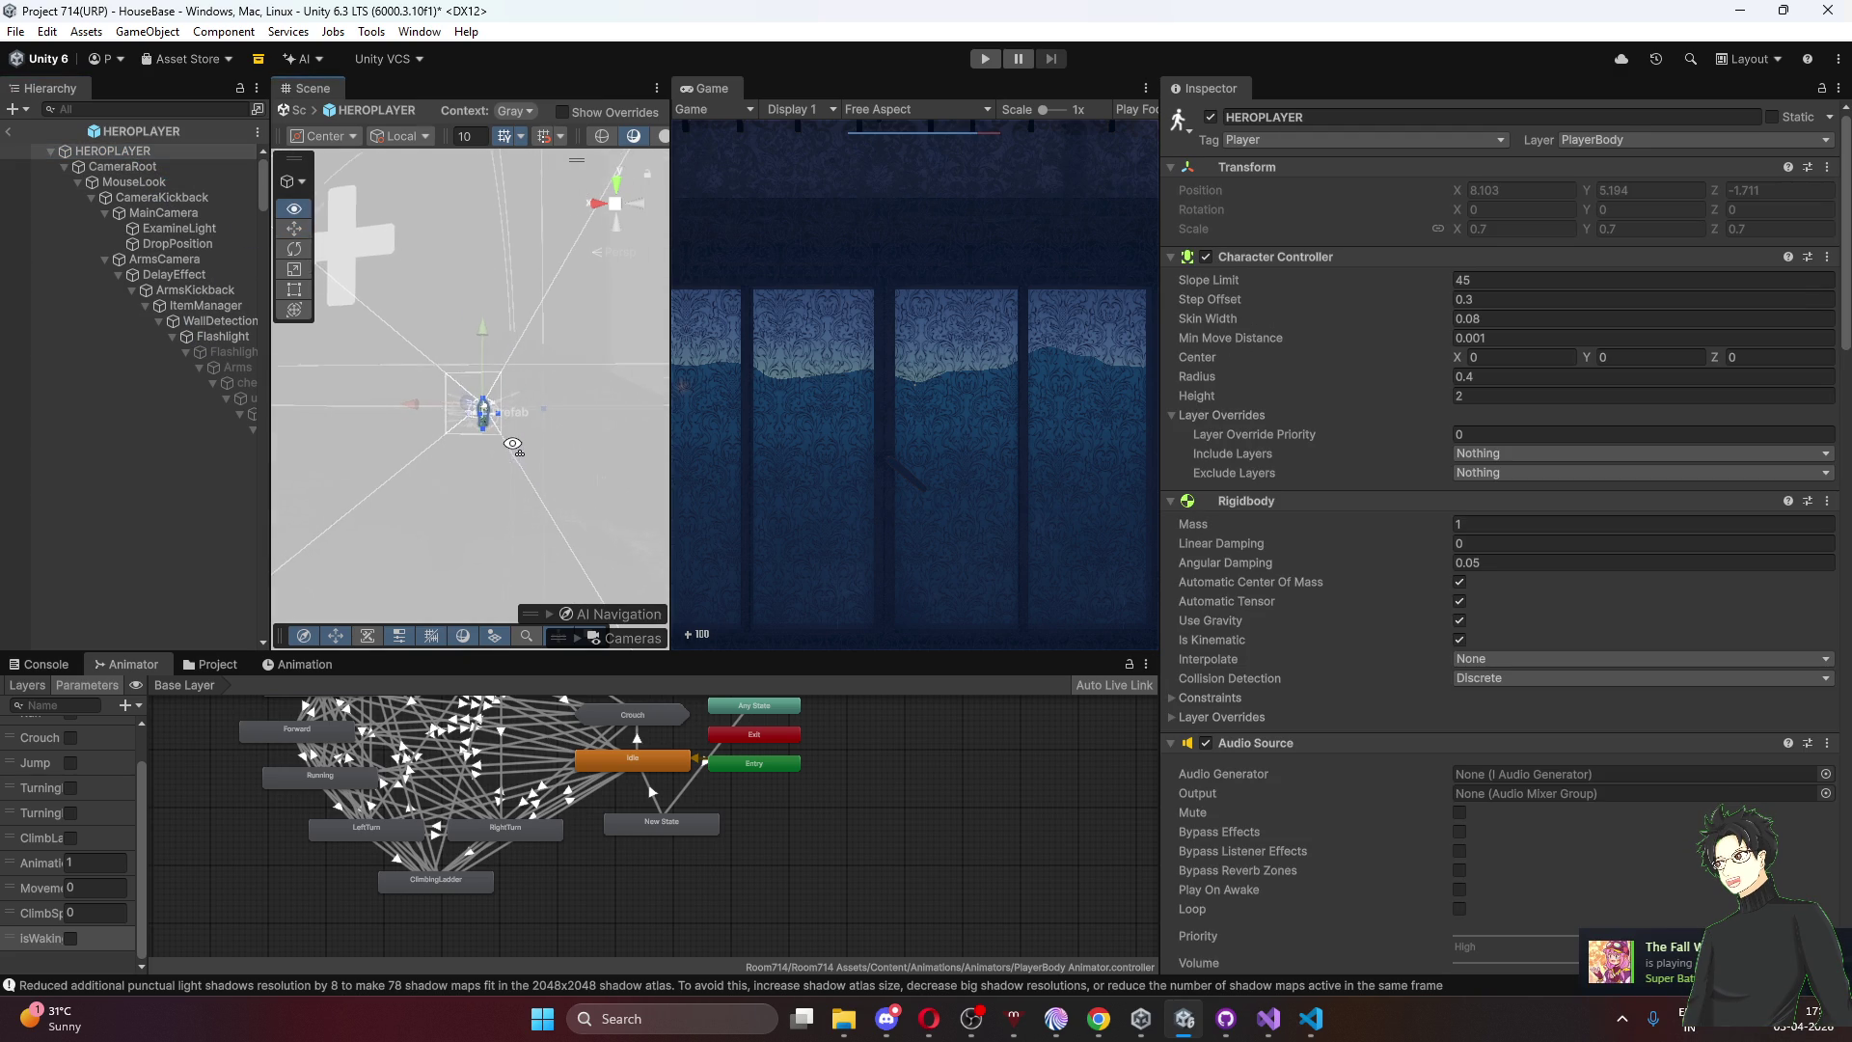
scroll(512, 444, "up", 10)
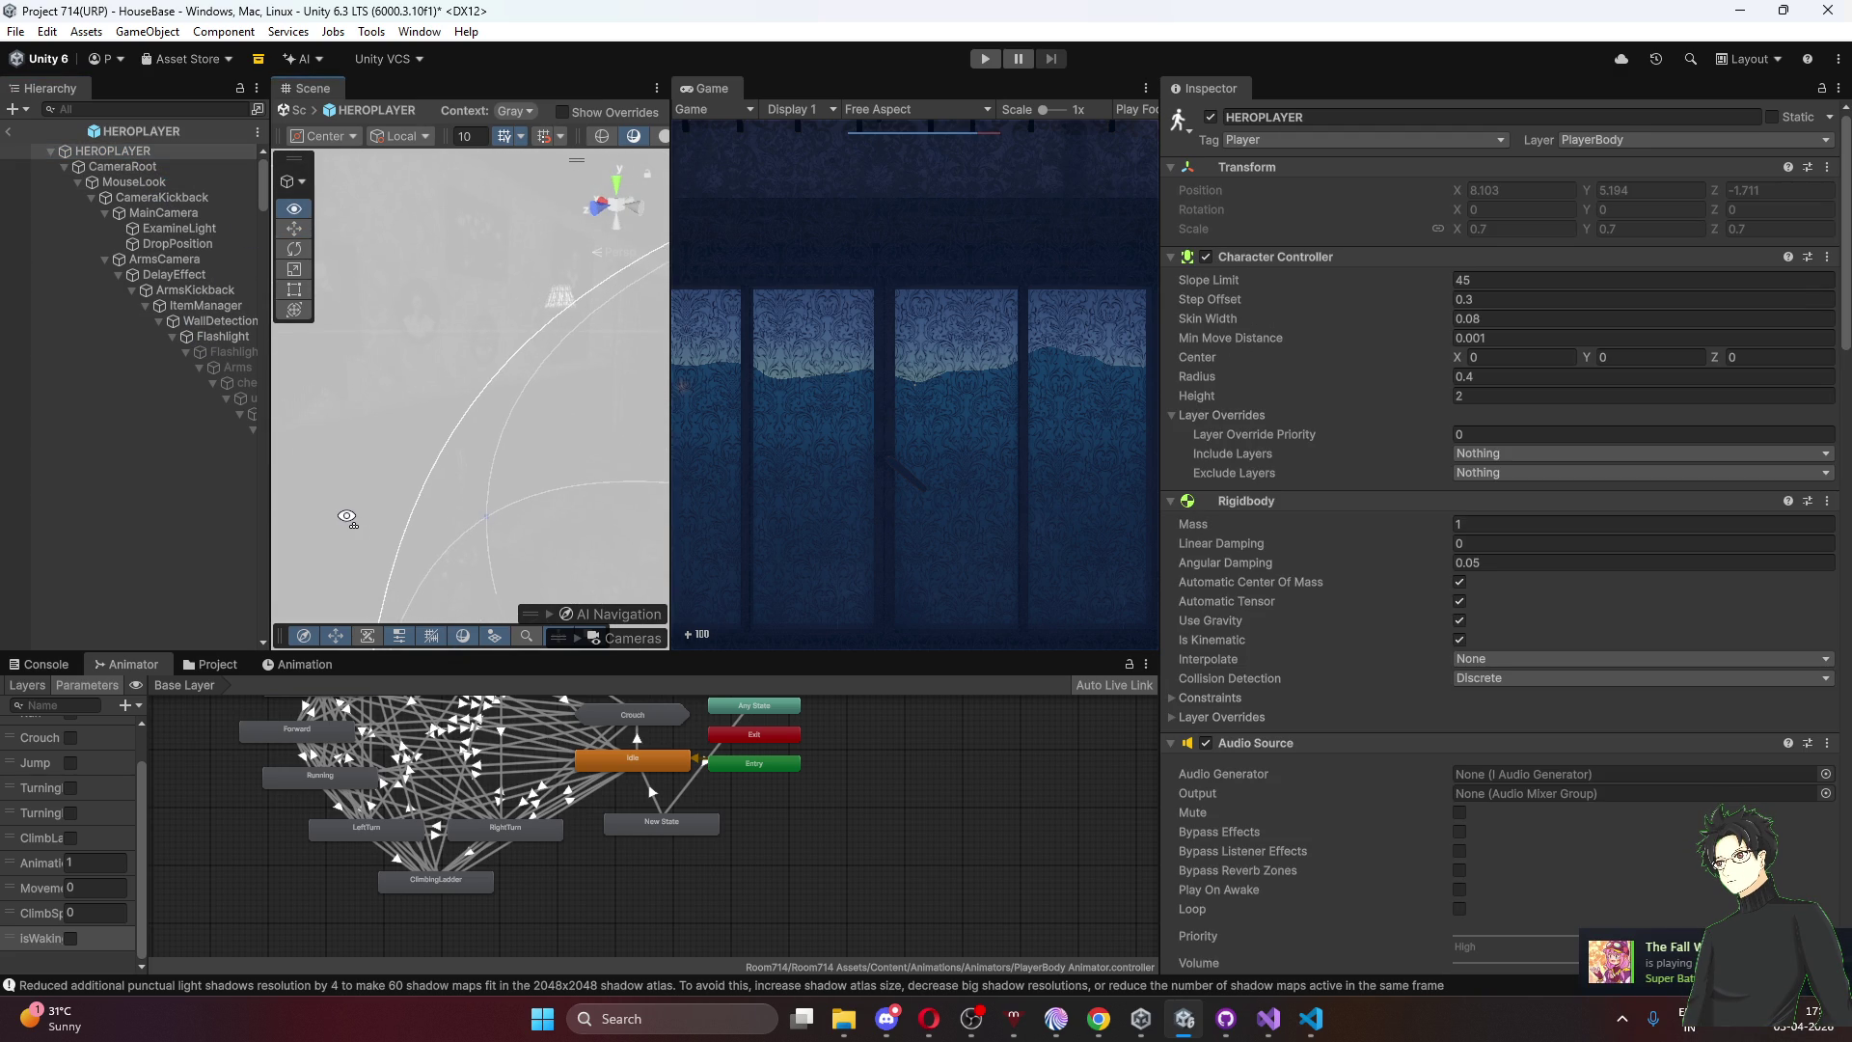
scroll(347, 518, "down", 8)
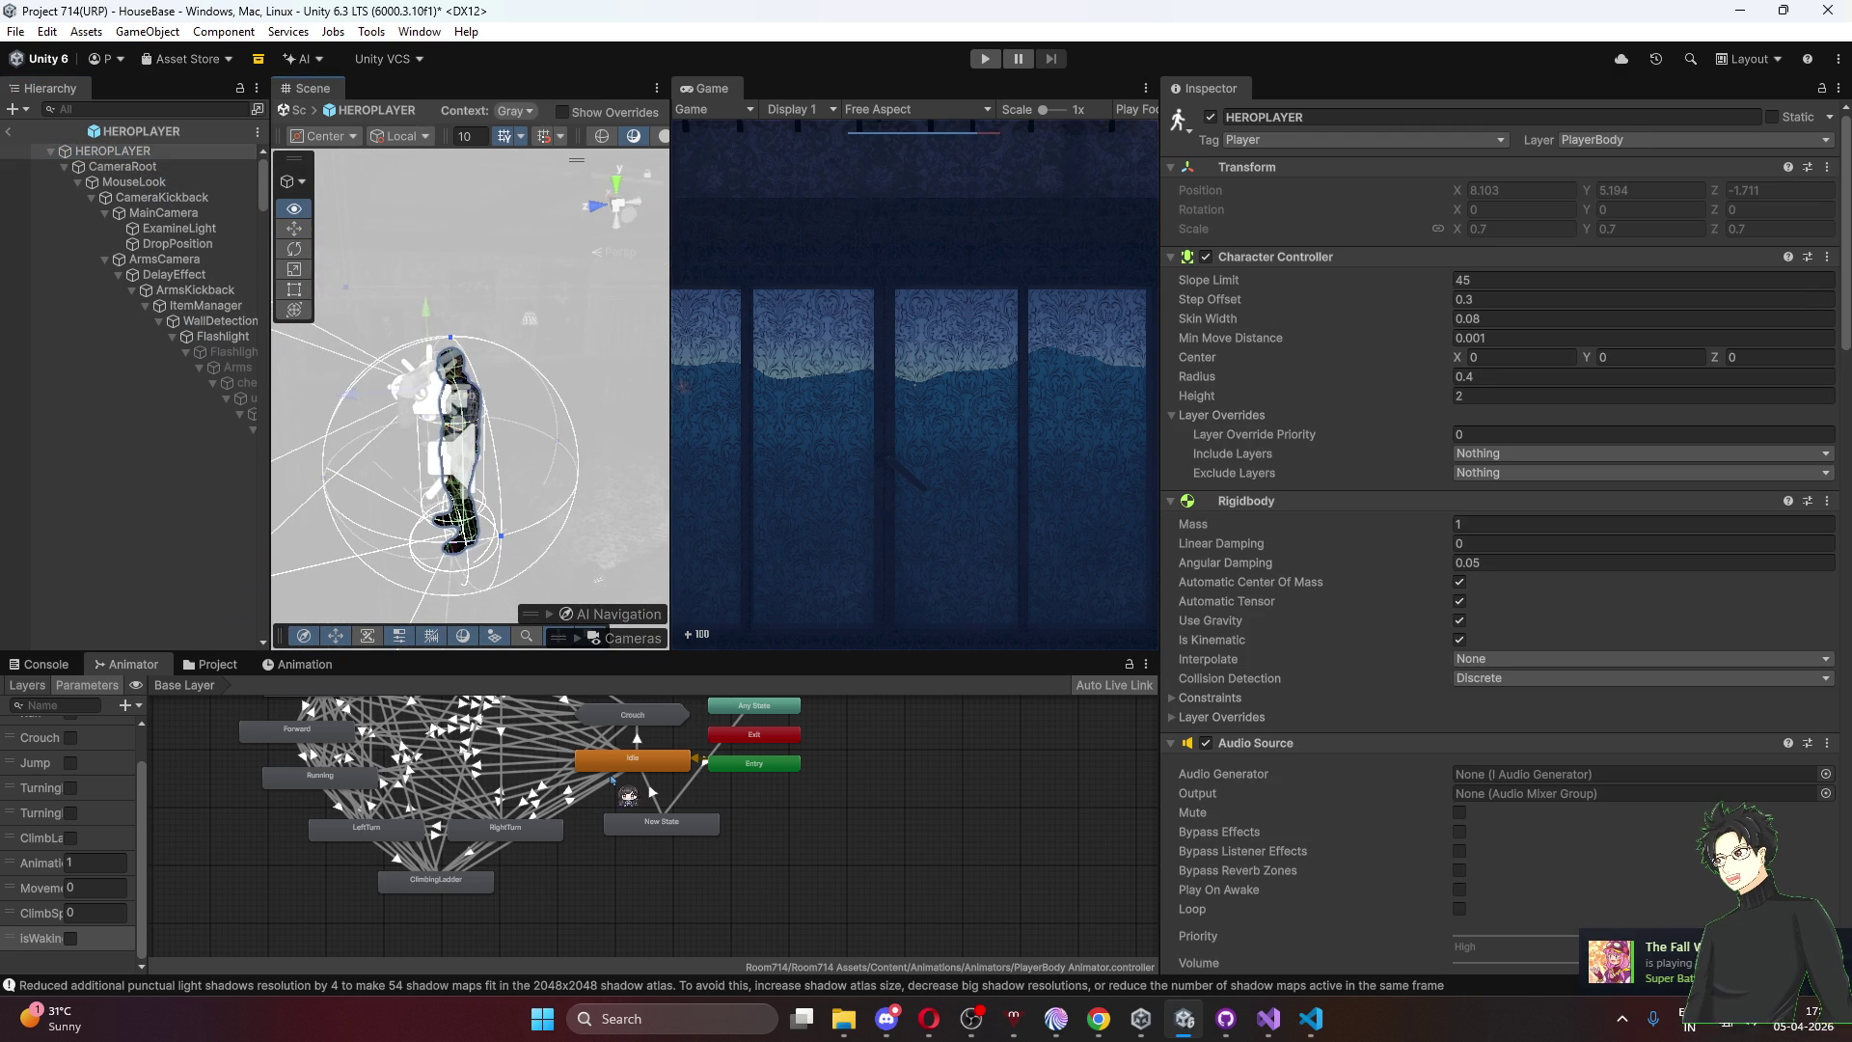
Select the New State wake-up node and confirm its Motion is the Sitting clip, tagged WakeUpAnimation
left_click(680, 822)
left_click(1494, 171)
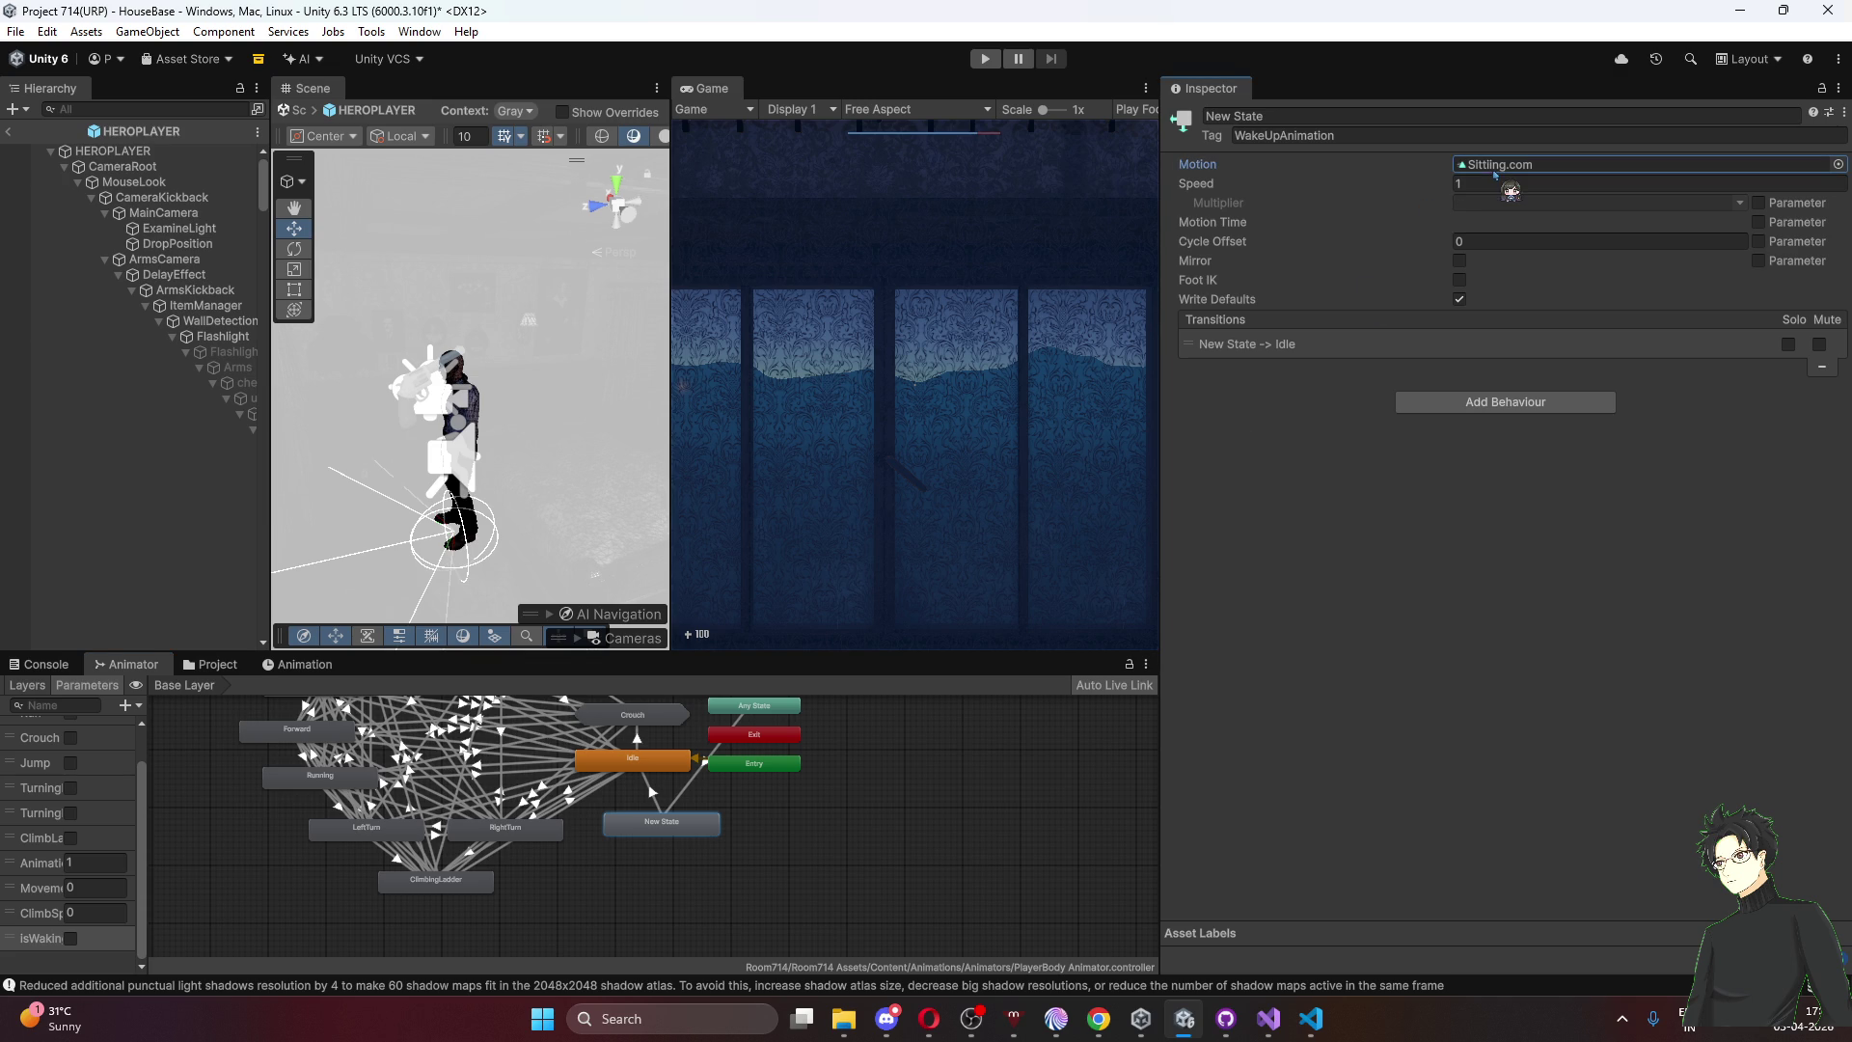
left_click(289, 665)
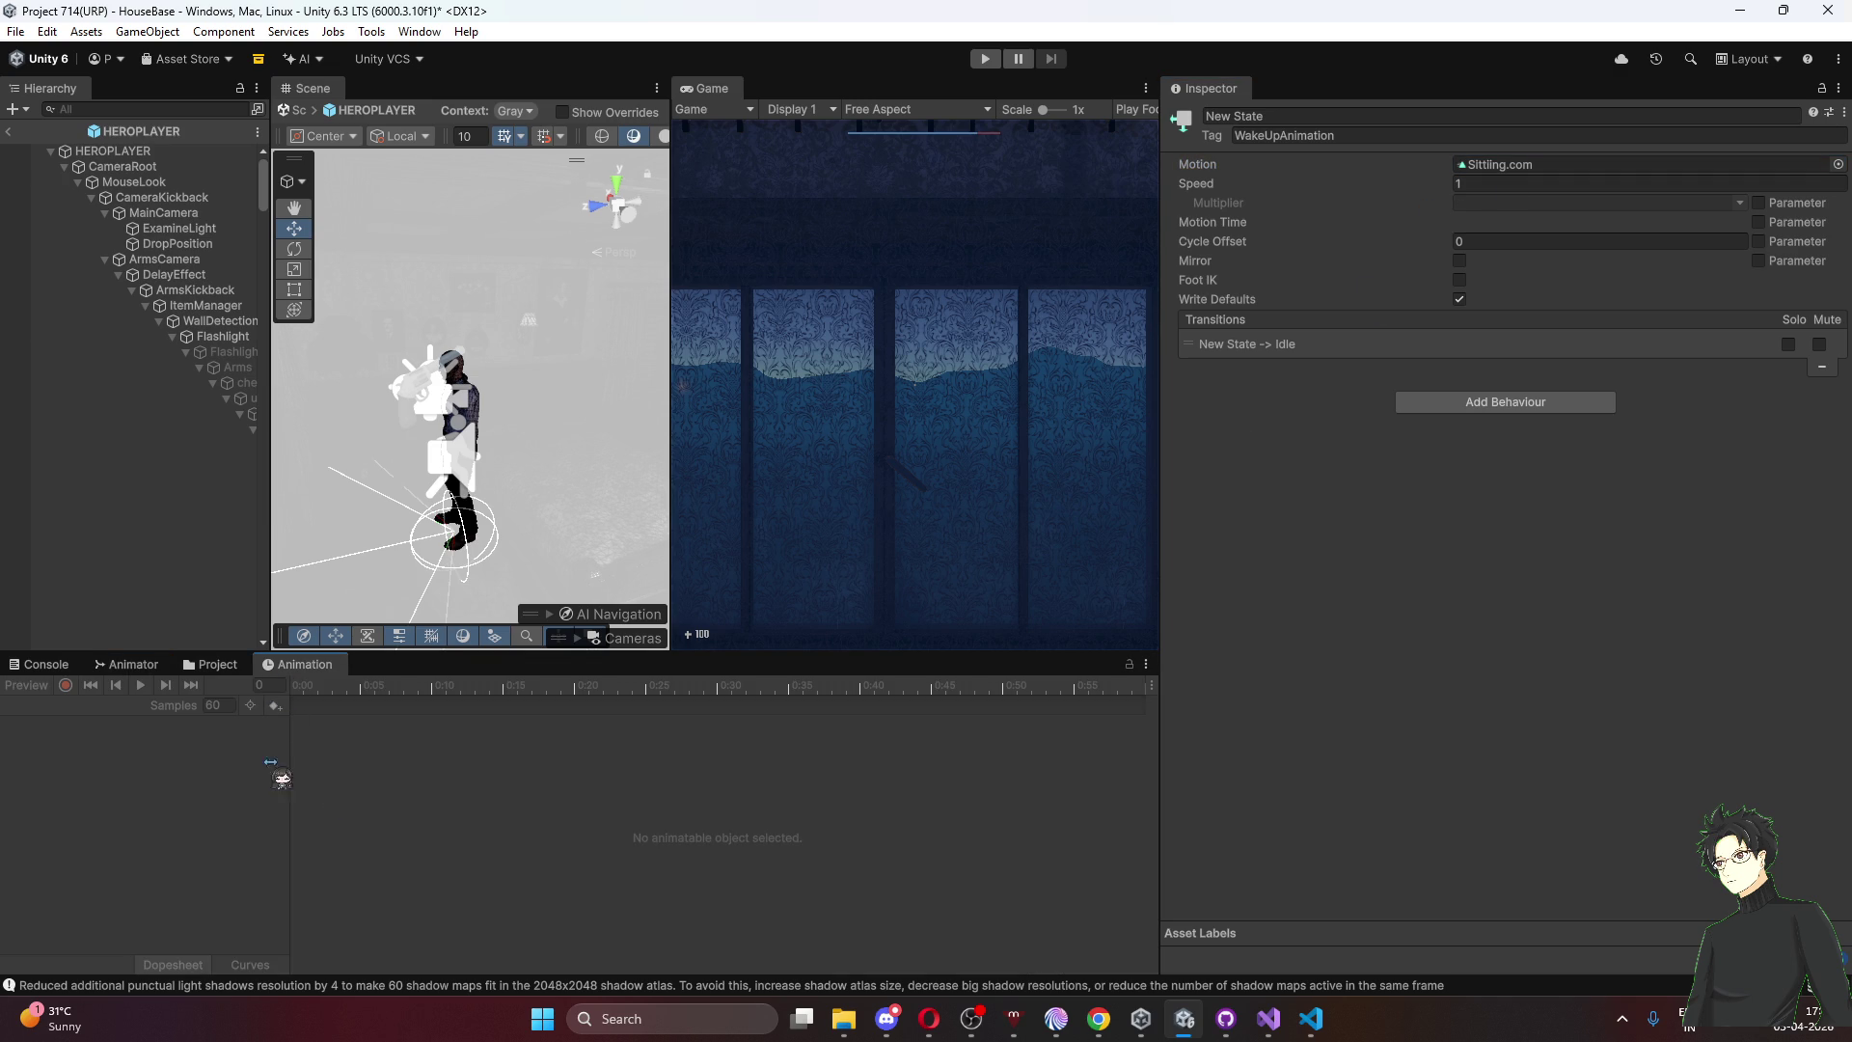